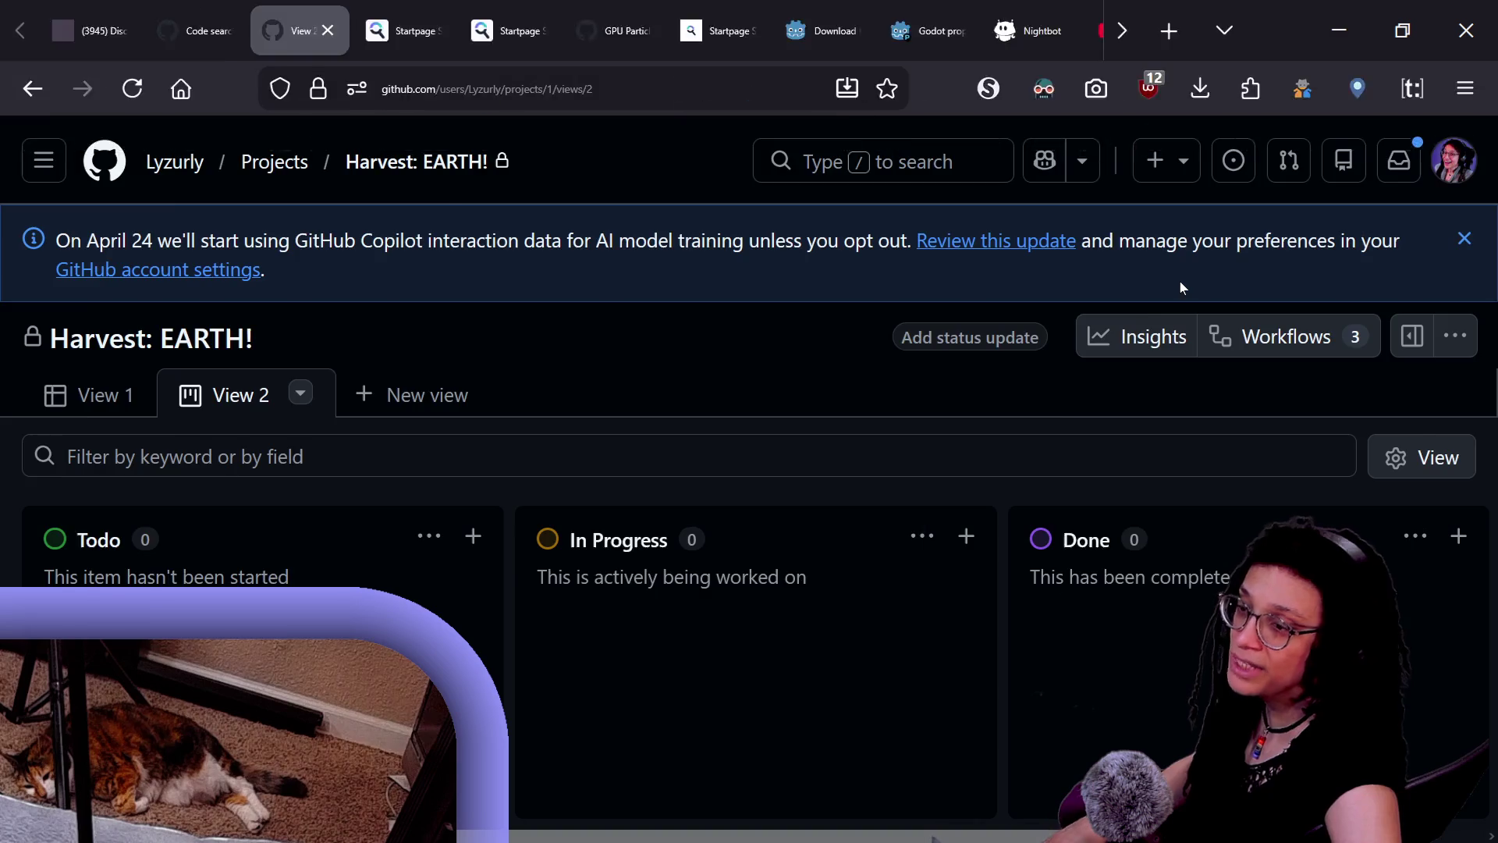
- Bring up the hypesters.TXT notes in Notepad and search them for 'bug'
key(alt)
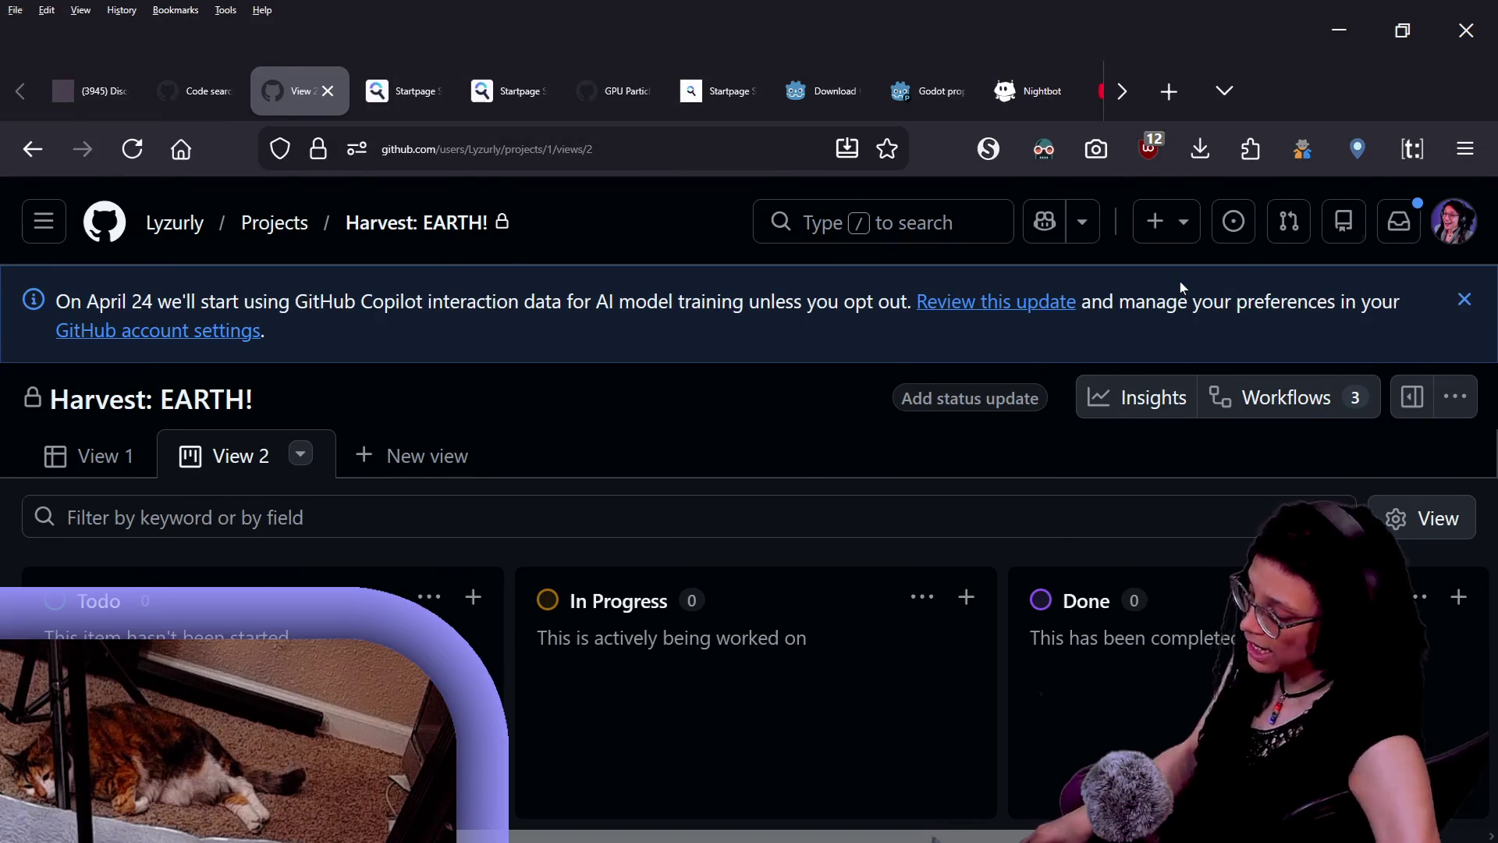
key(alt)
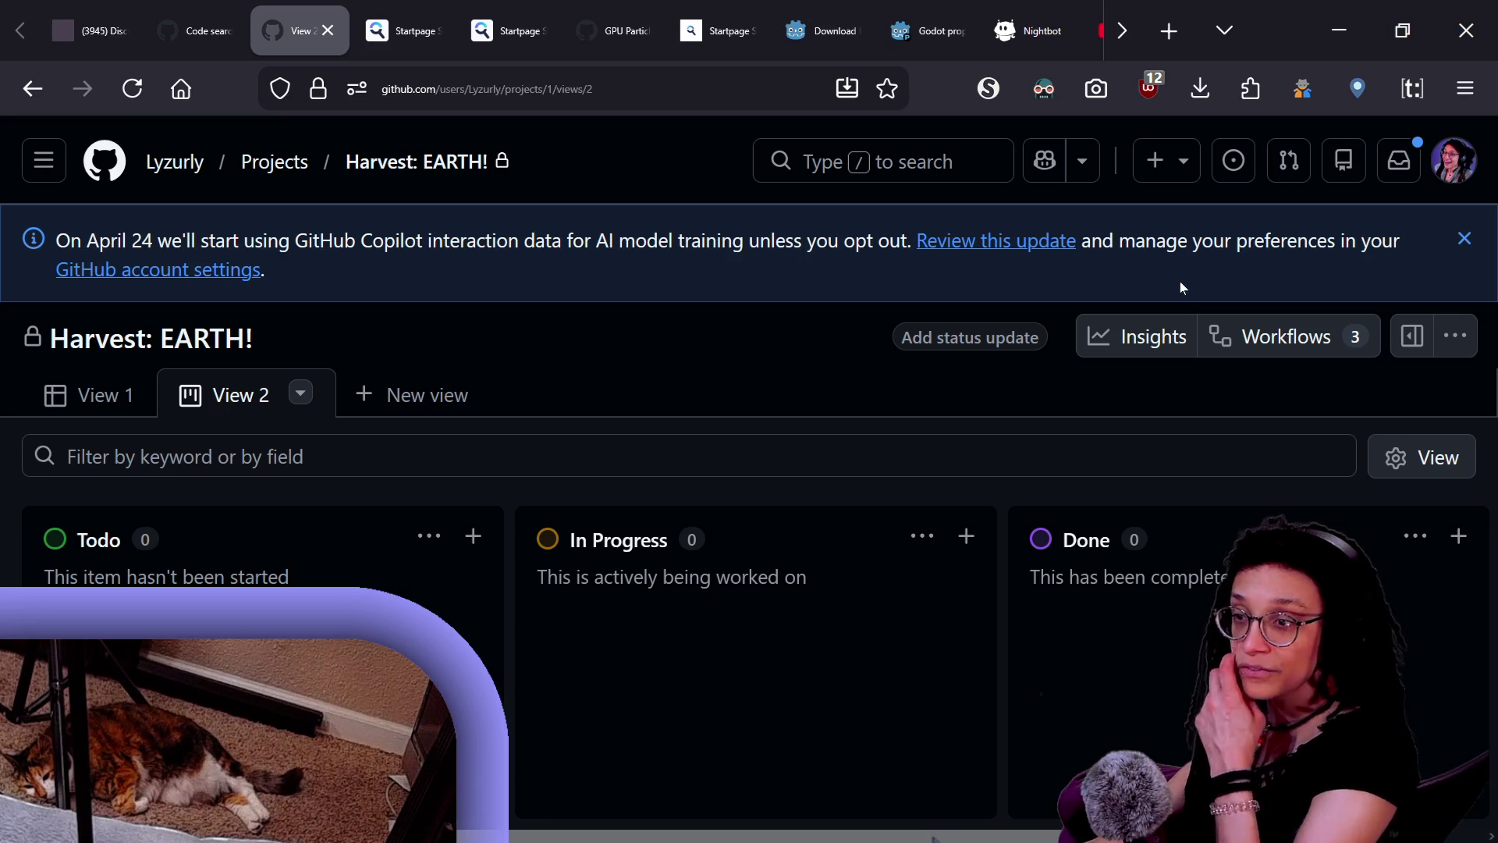
key(alt+Tab)
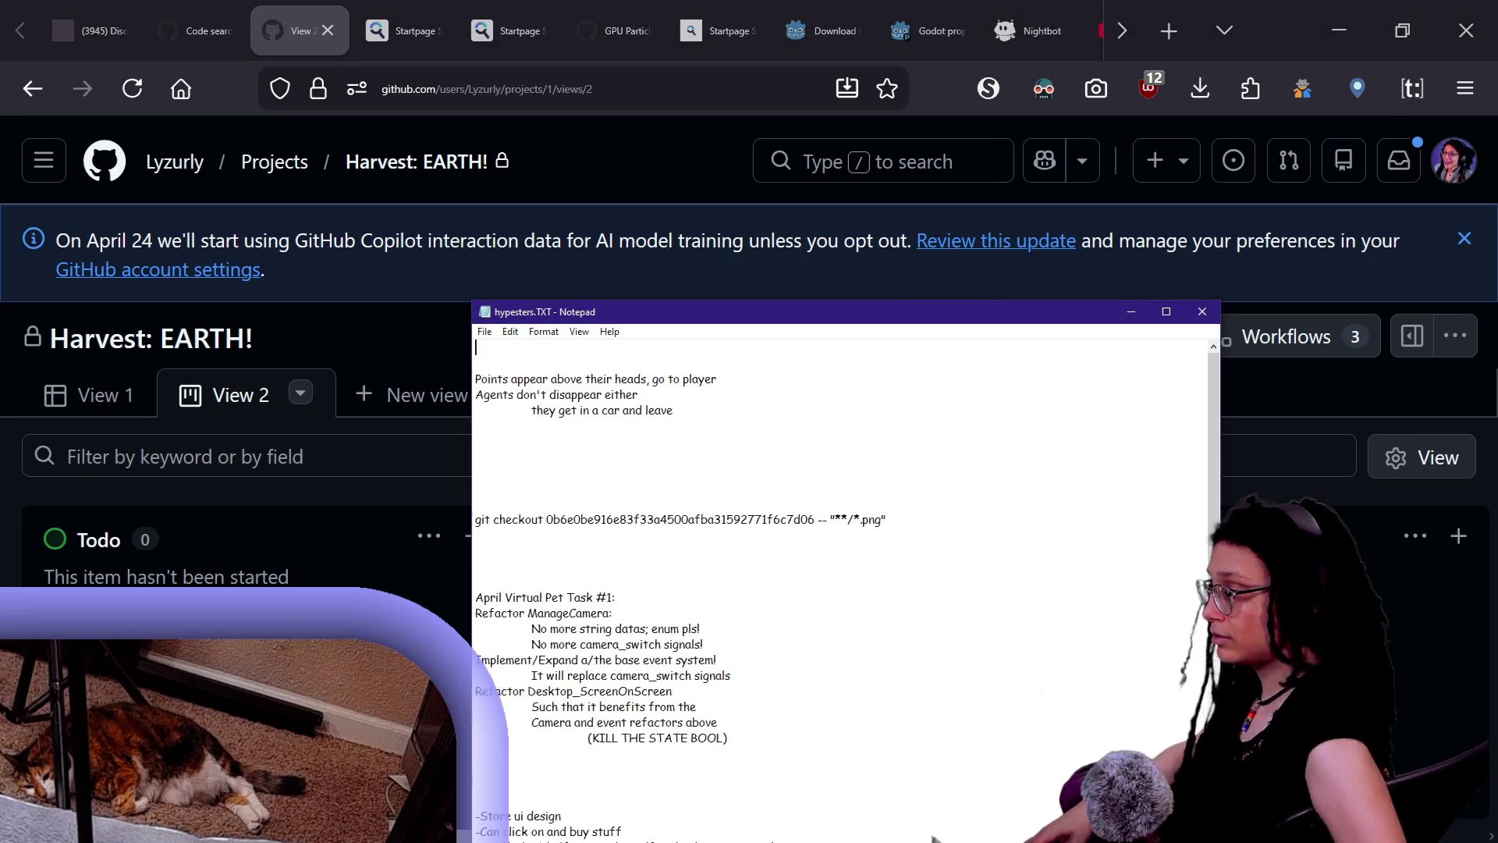
ctrl+scroll(934, 837, up, 8)
scroll(934, 837, down, 5)
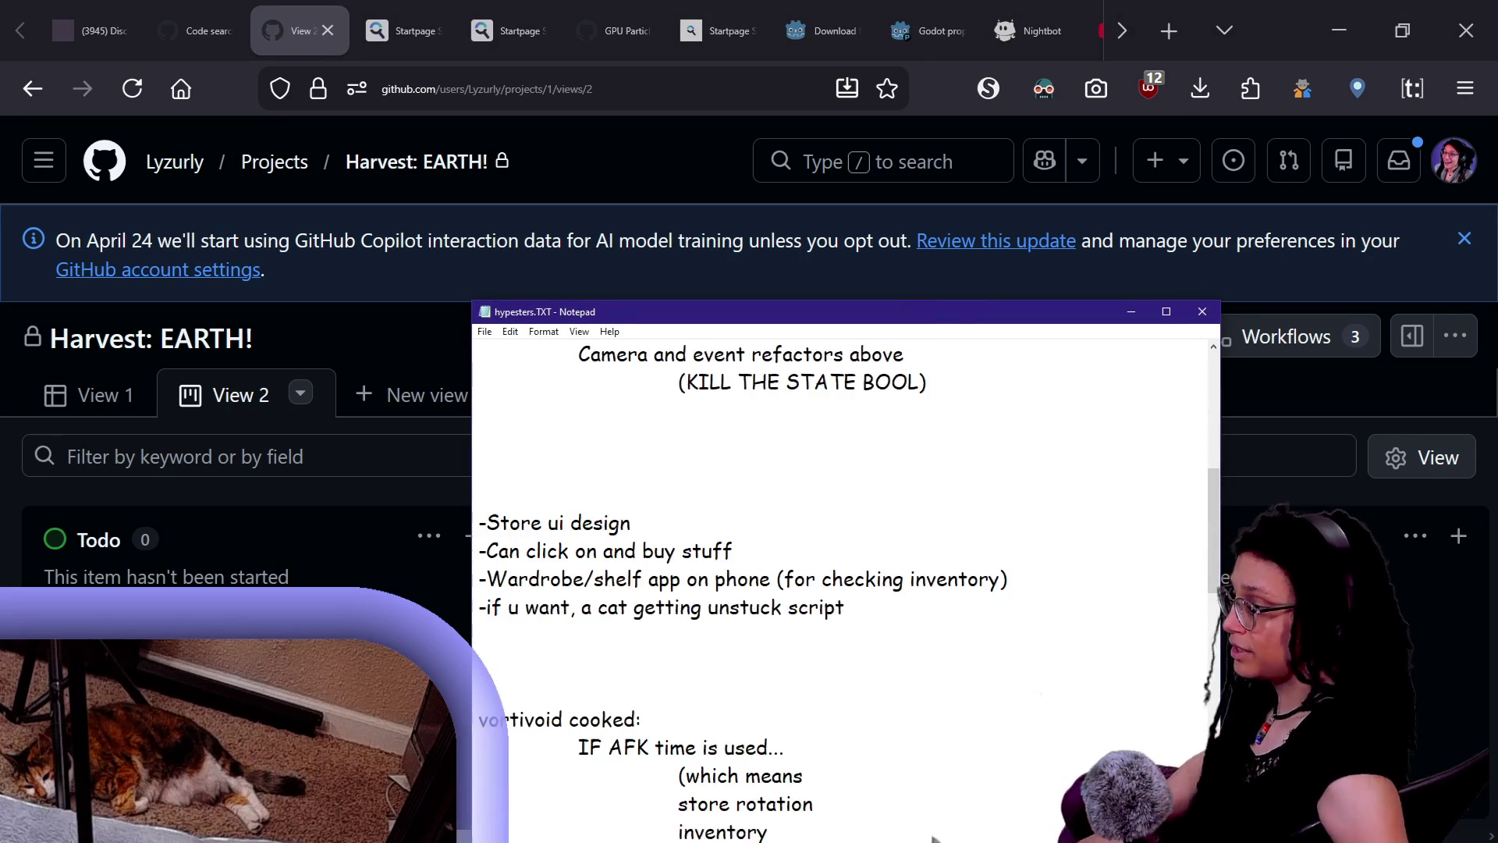
key(ctrl+f)
text(bug)
key(Return)
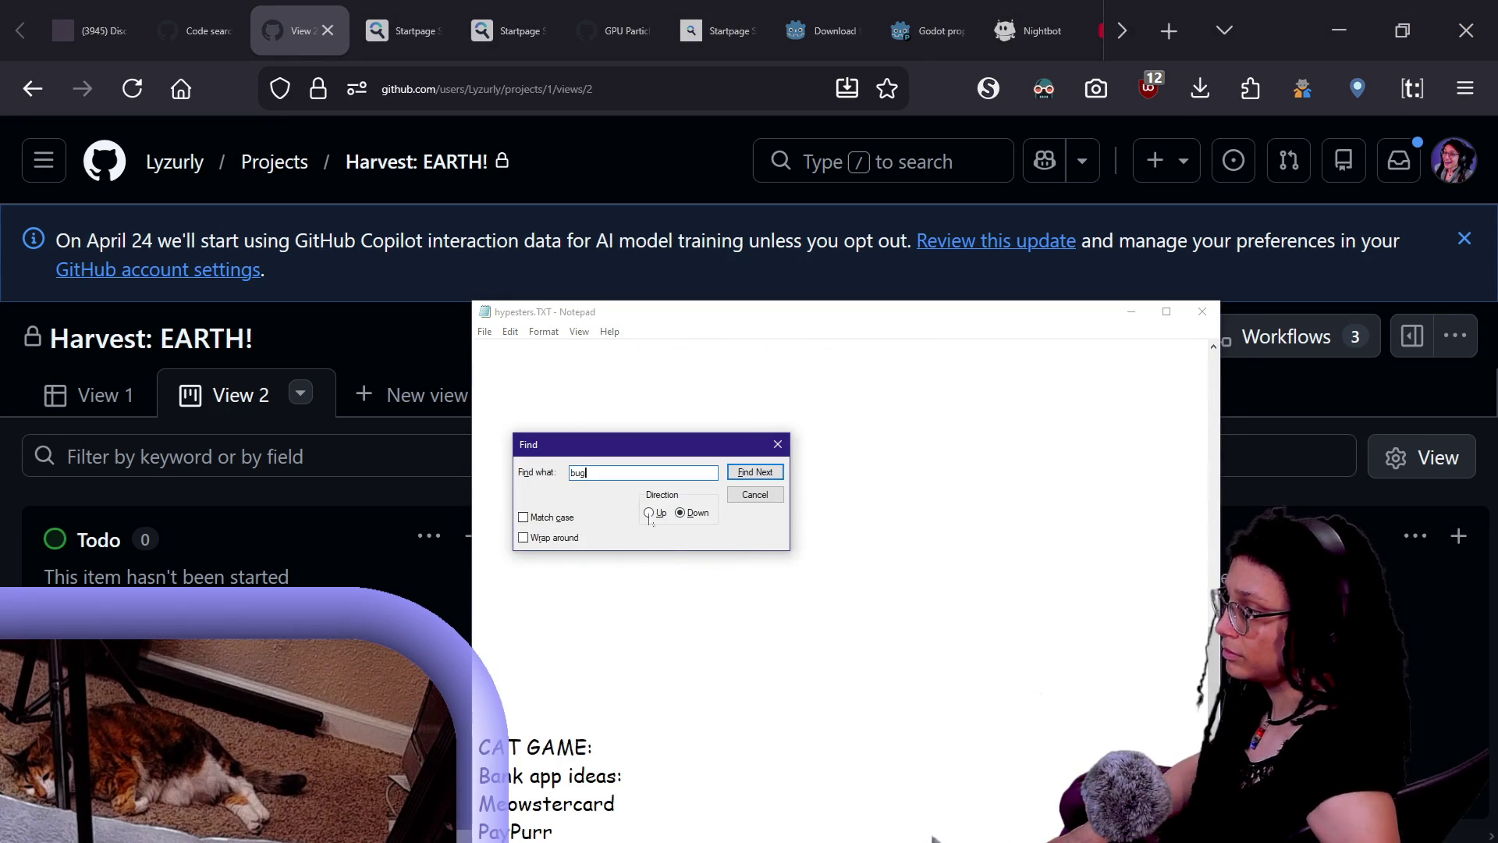
key(Escape)
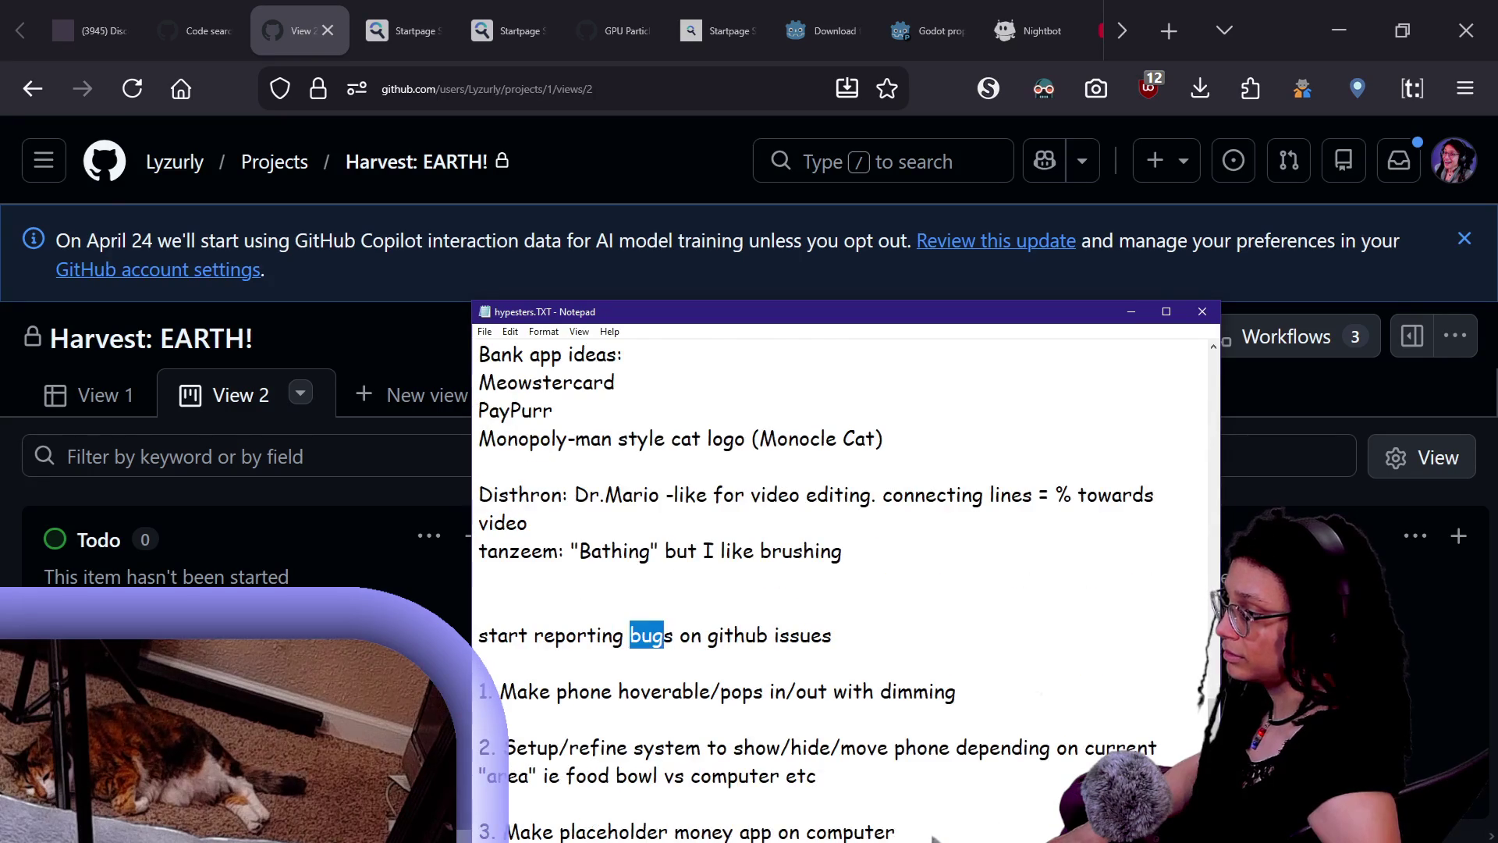
- Select the 'start reporting bugs on github issues' line and adjust the text zoom
scroll(934, 837, down, 1)
key(End)
key(ctrl+shift+Left)
key(ctrl+shift+Left)
key(ctrl+shift+Left)
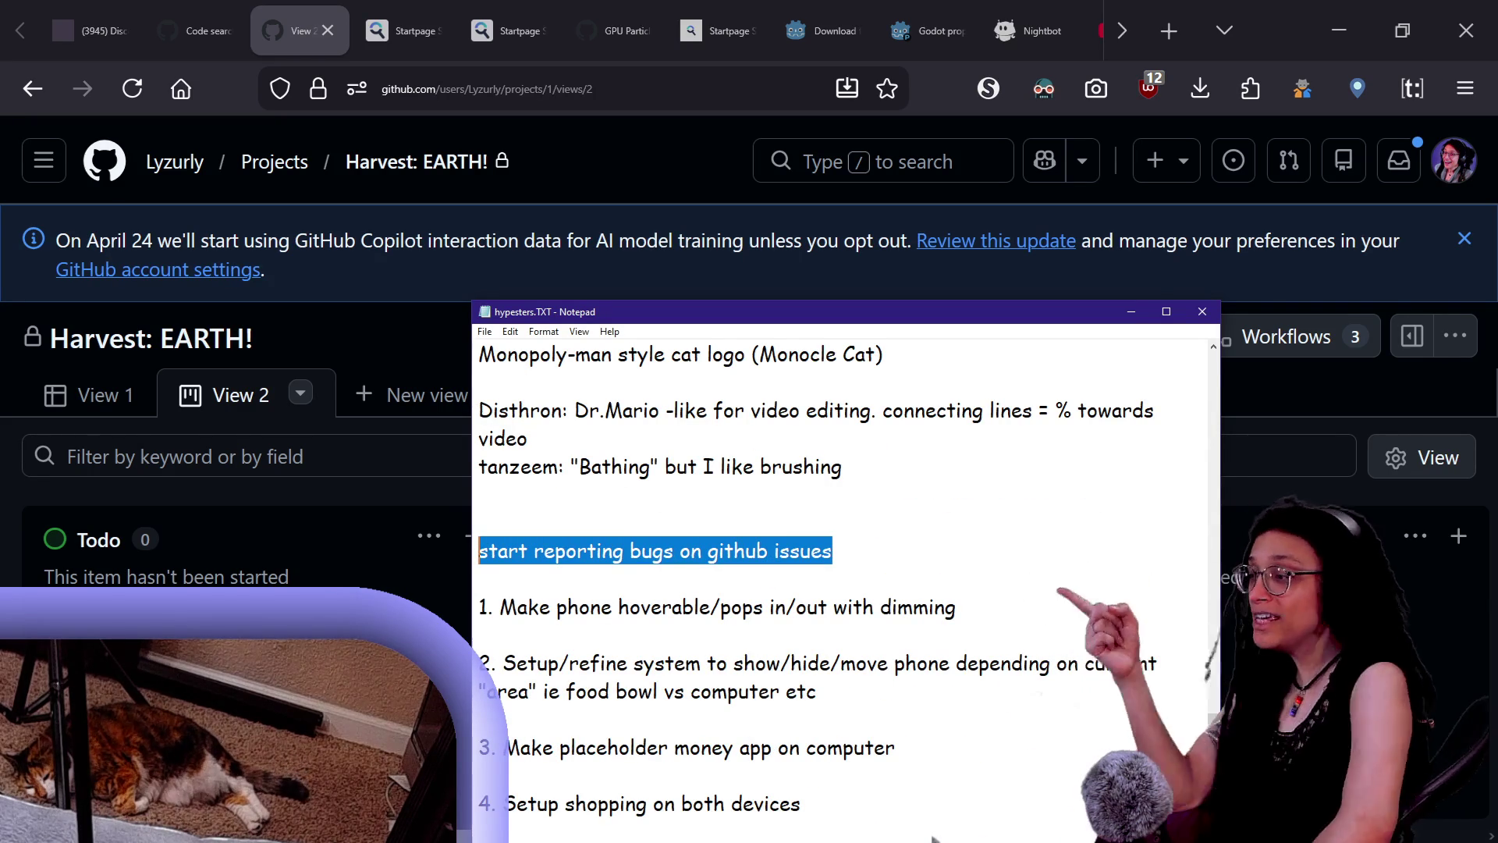
key(ctrl+minus)
key(ctrl+plus)
key(ctrl+plus)
key(ctrl+plus)
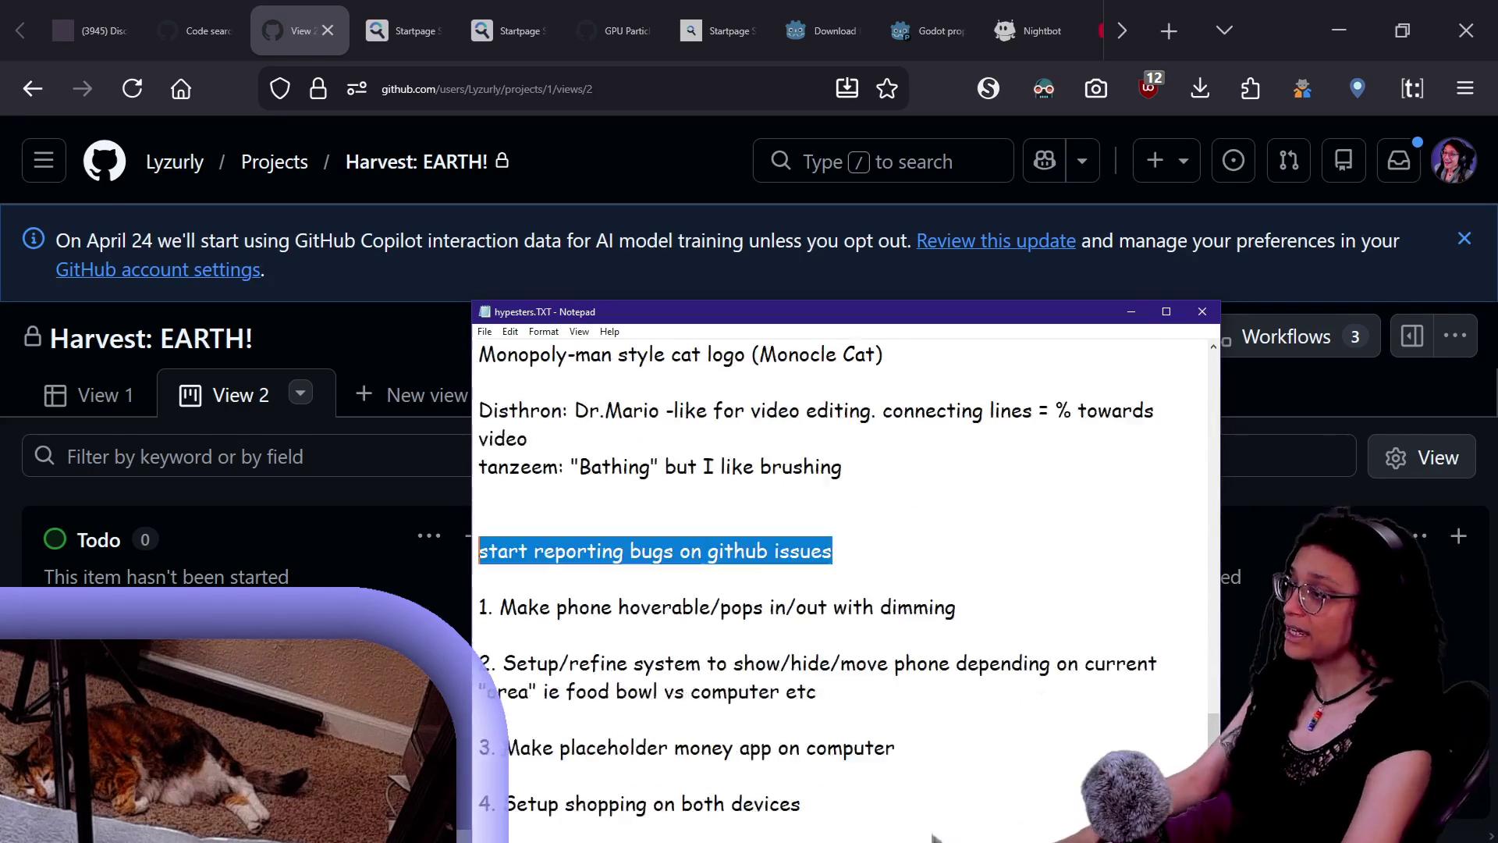
key(Up)
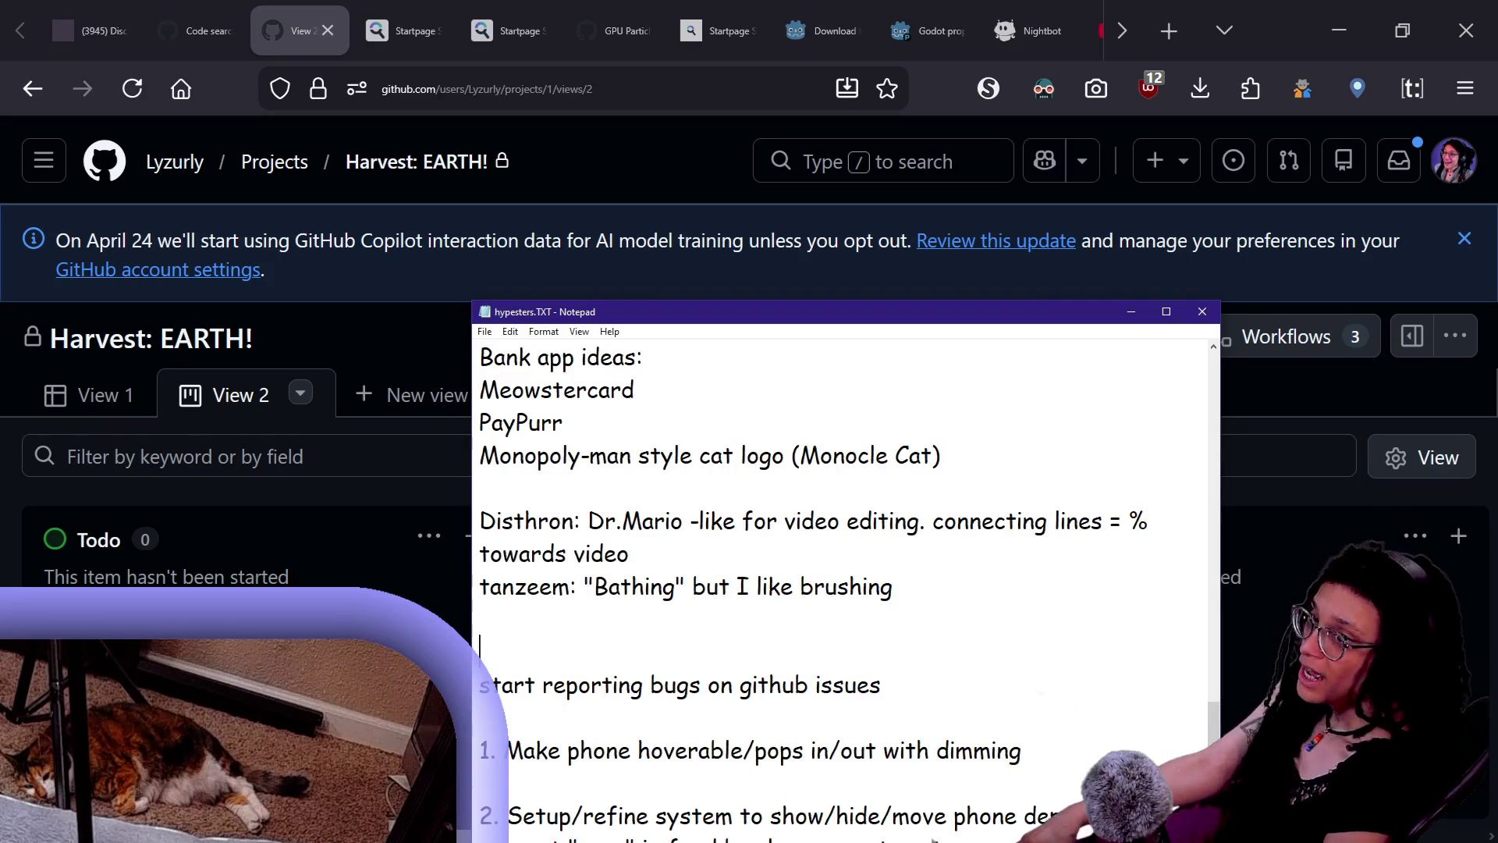
scroll(934, 839, down, 1)
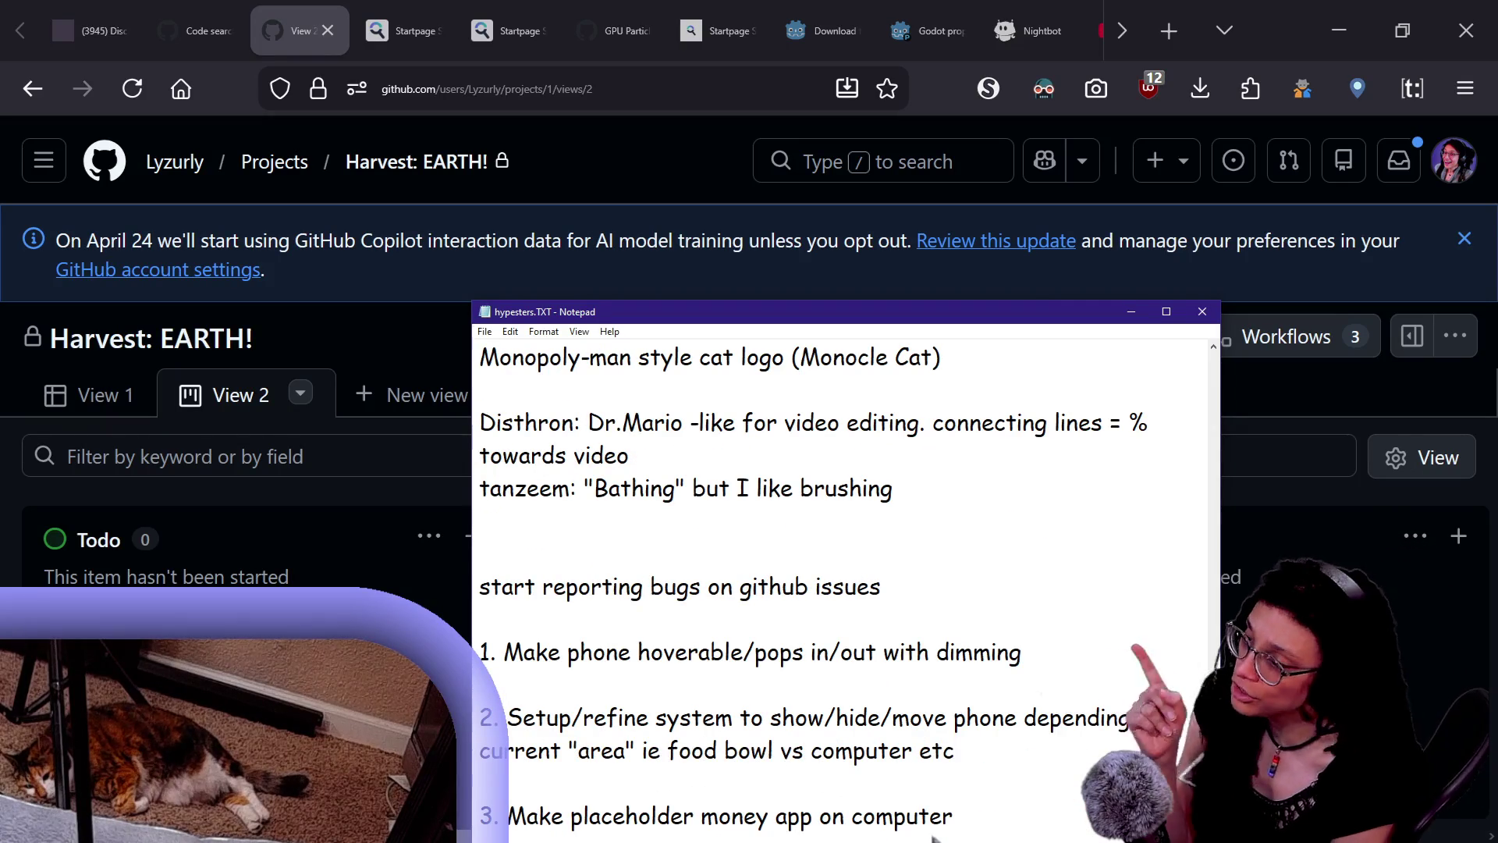
- Move the notes window higher, reselect the bugs line, then return to the Harvest: EARTH! board
key(Up)
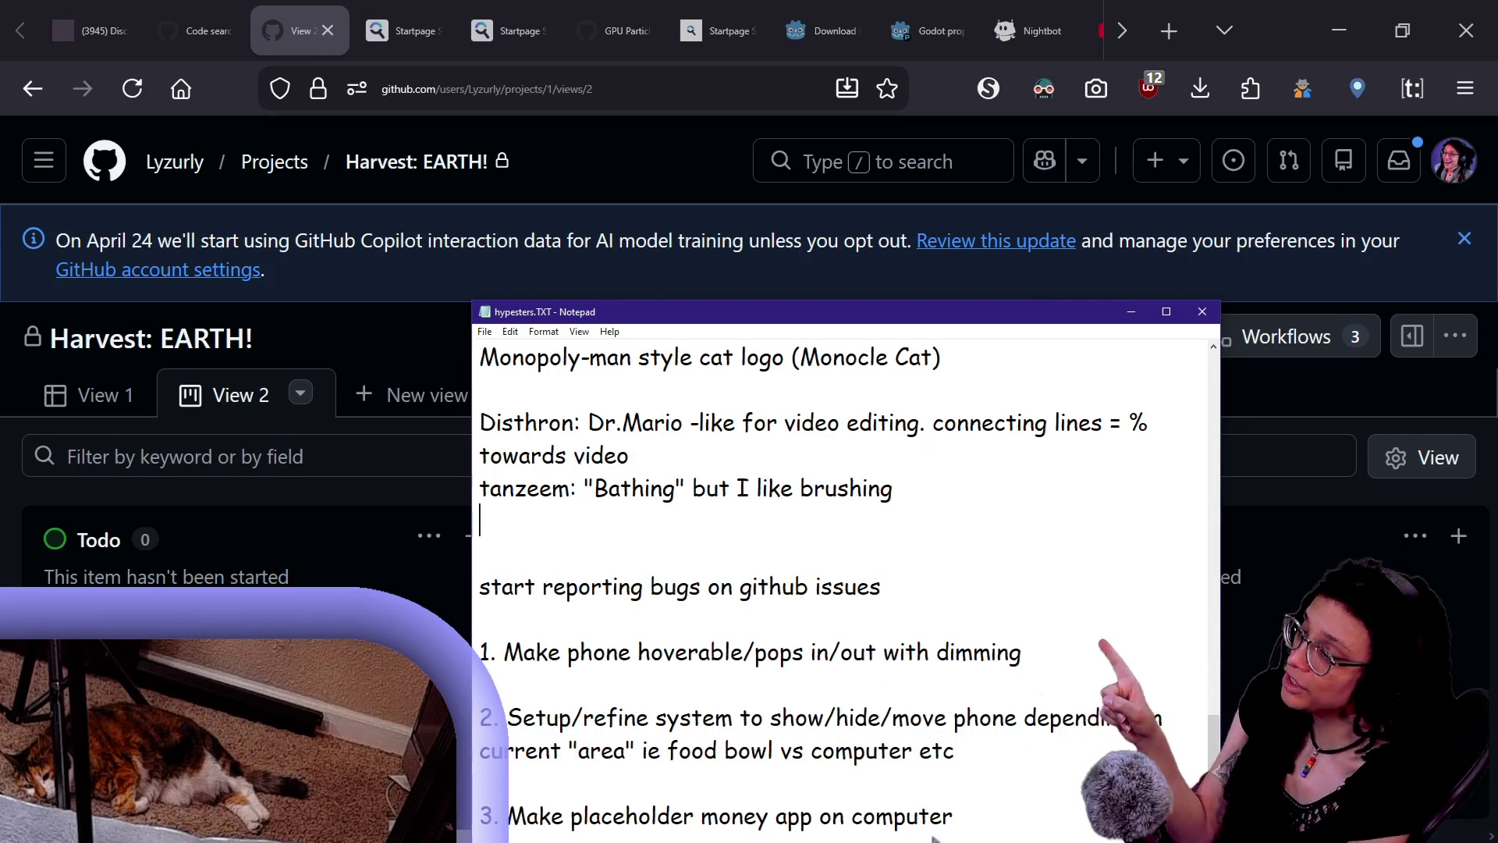
key(Up)
key(Left)
key(Left)
key(Down)
key(Down)
key(Down)
key(Home)
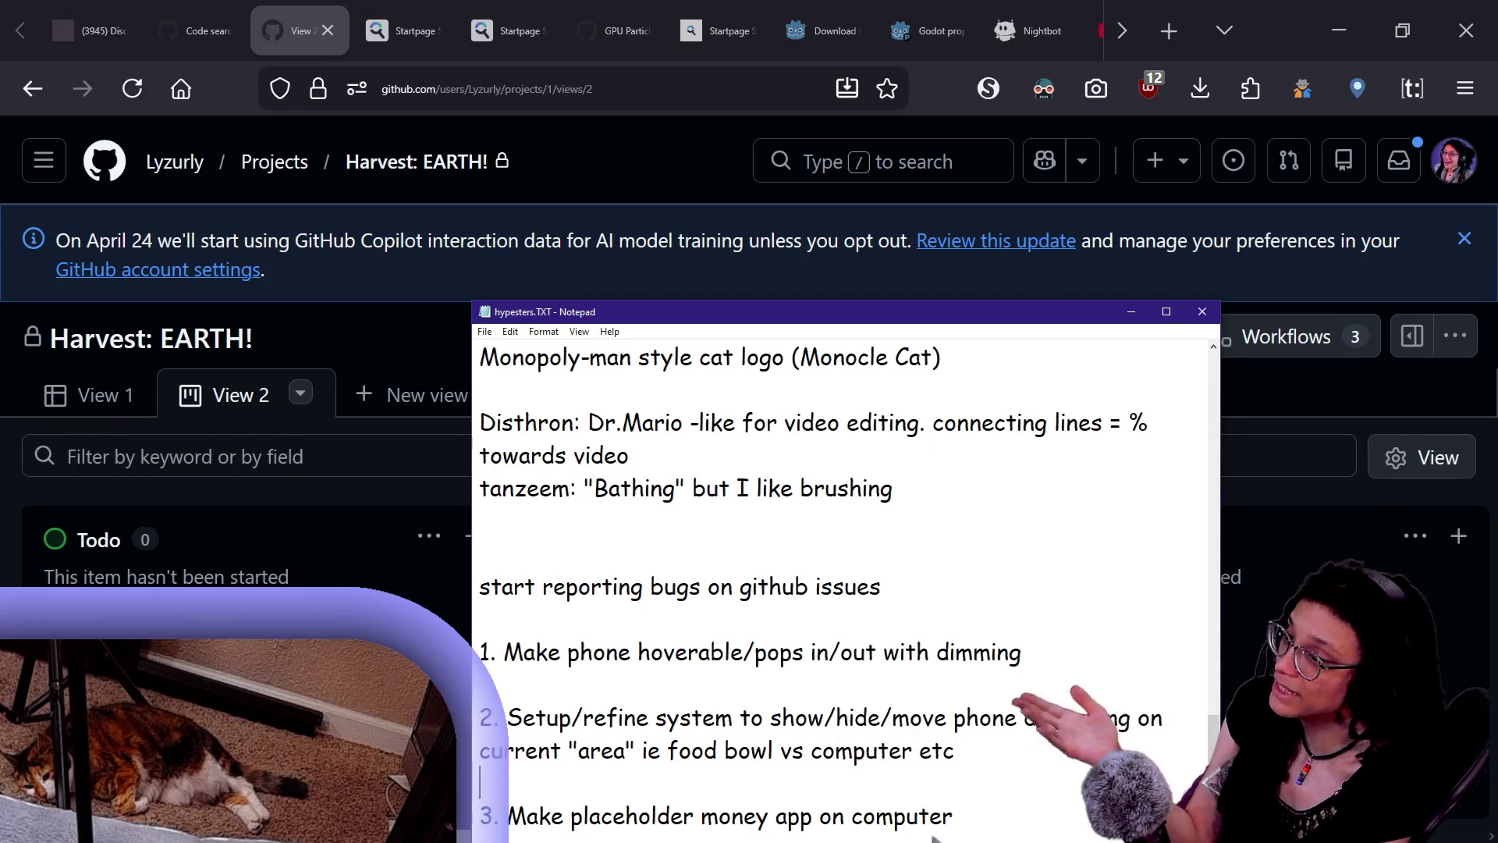
drag(788, 320, 791, 197)
key(shift+Up)
key(shift+Up)
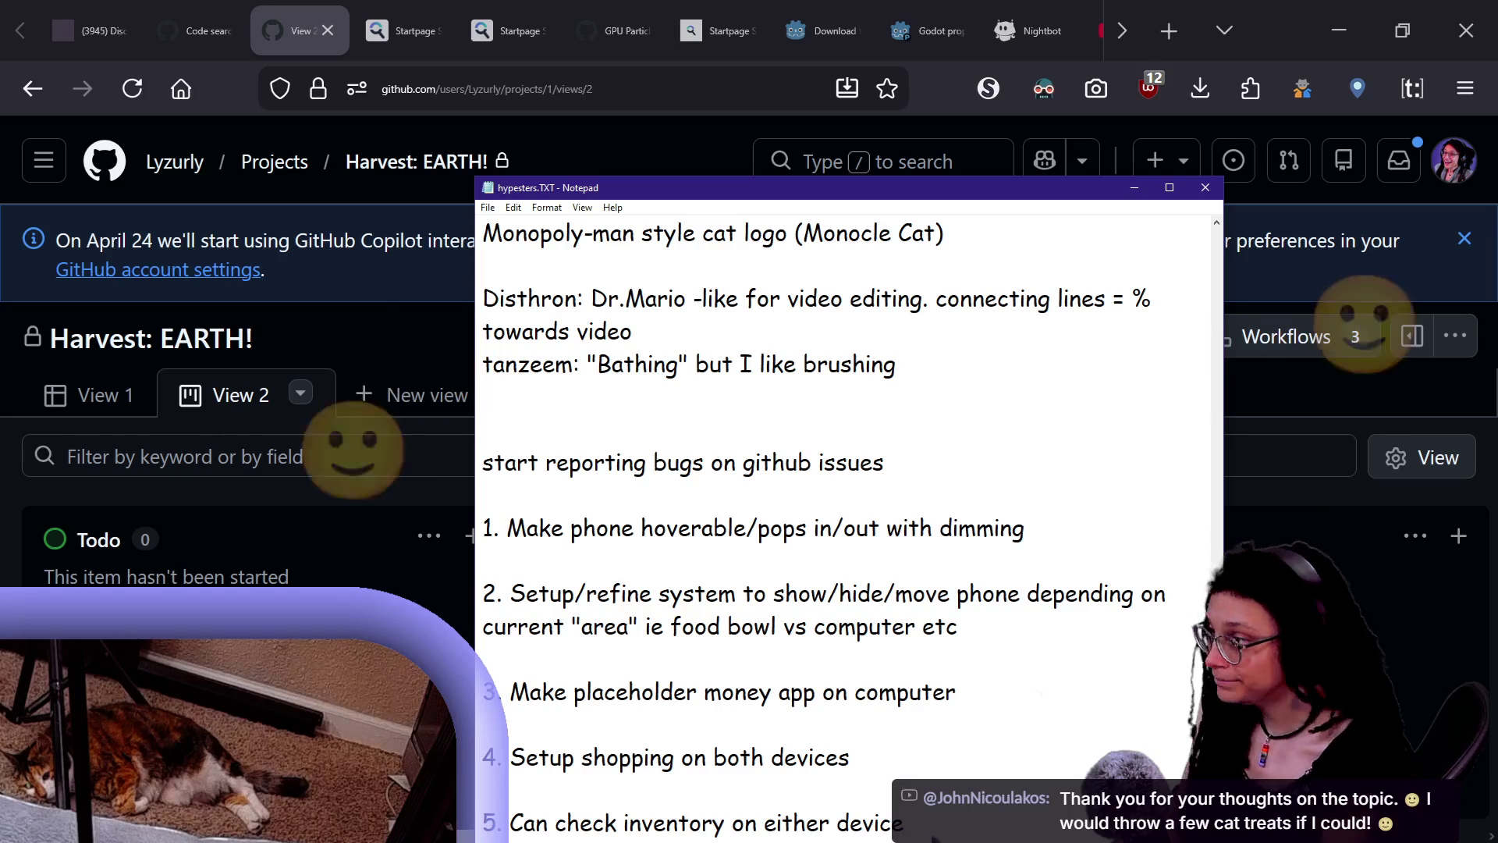
key(shift+End)
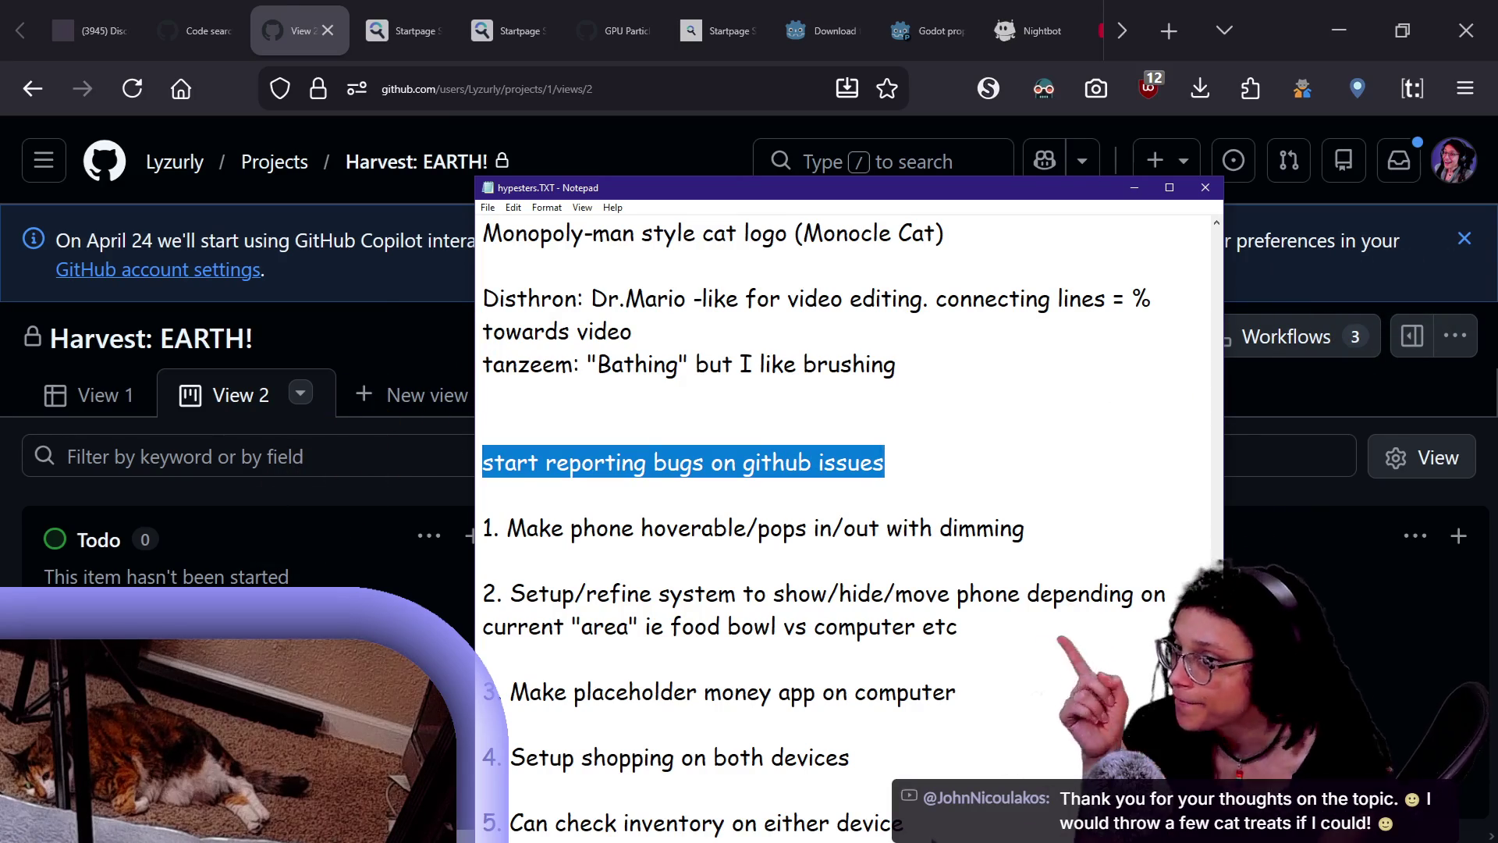
click(428, 344)
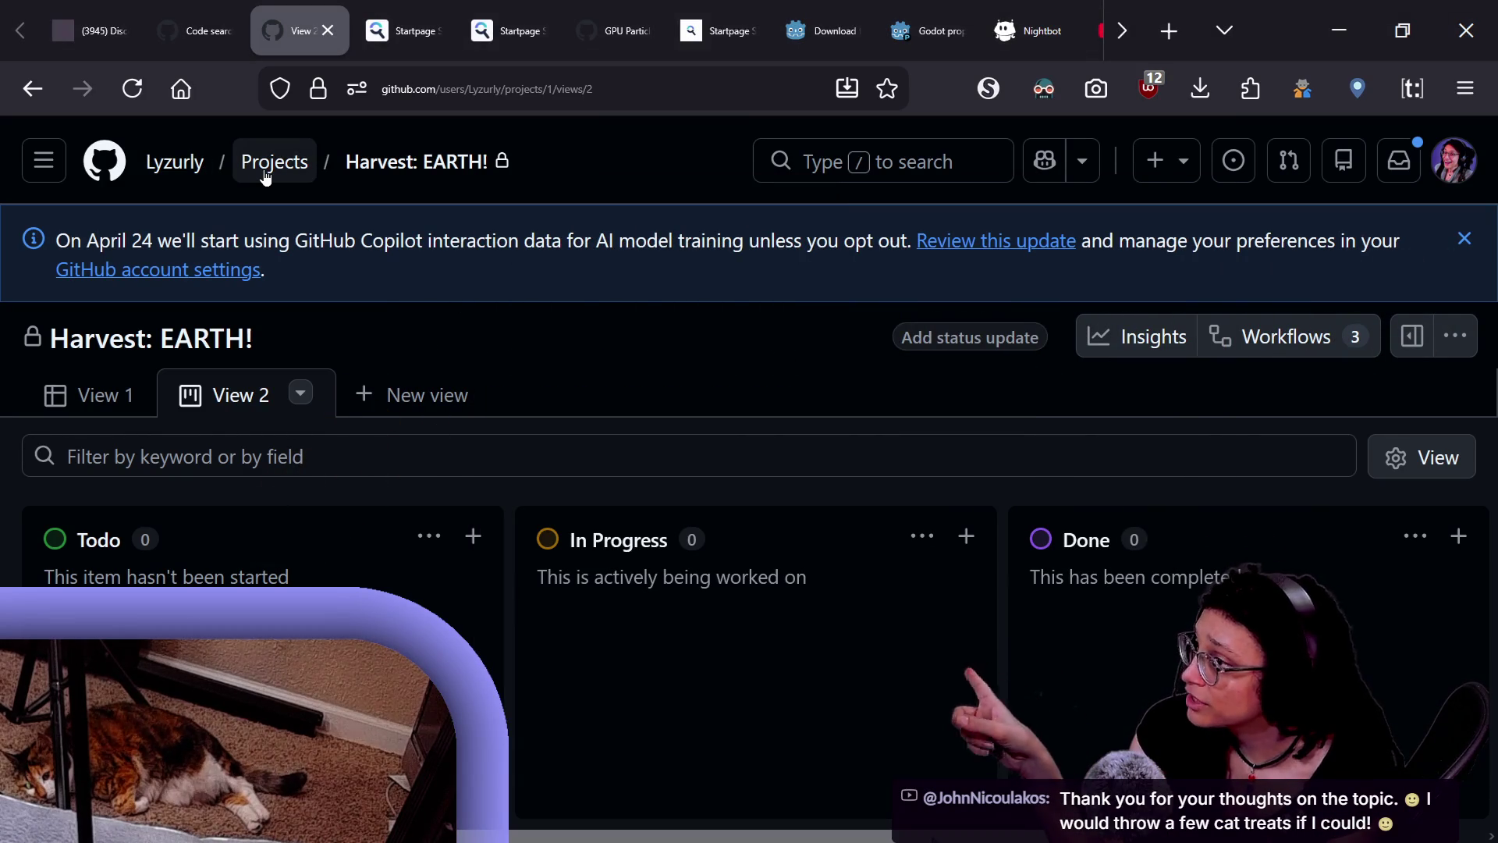
- Open a new browser tab and enter 'godot github' in the address bar
click(170, 35)
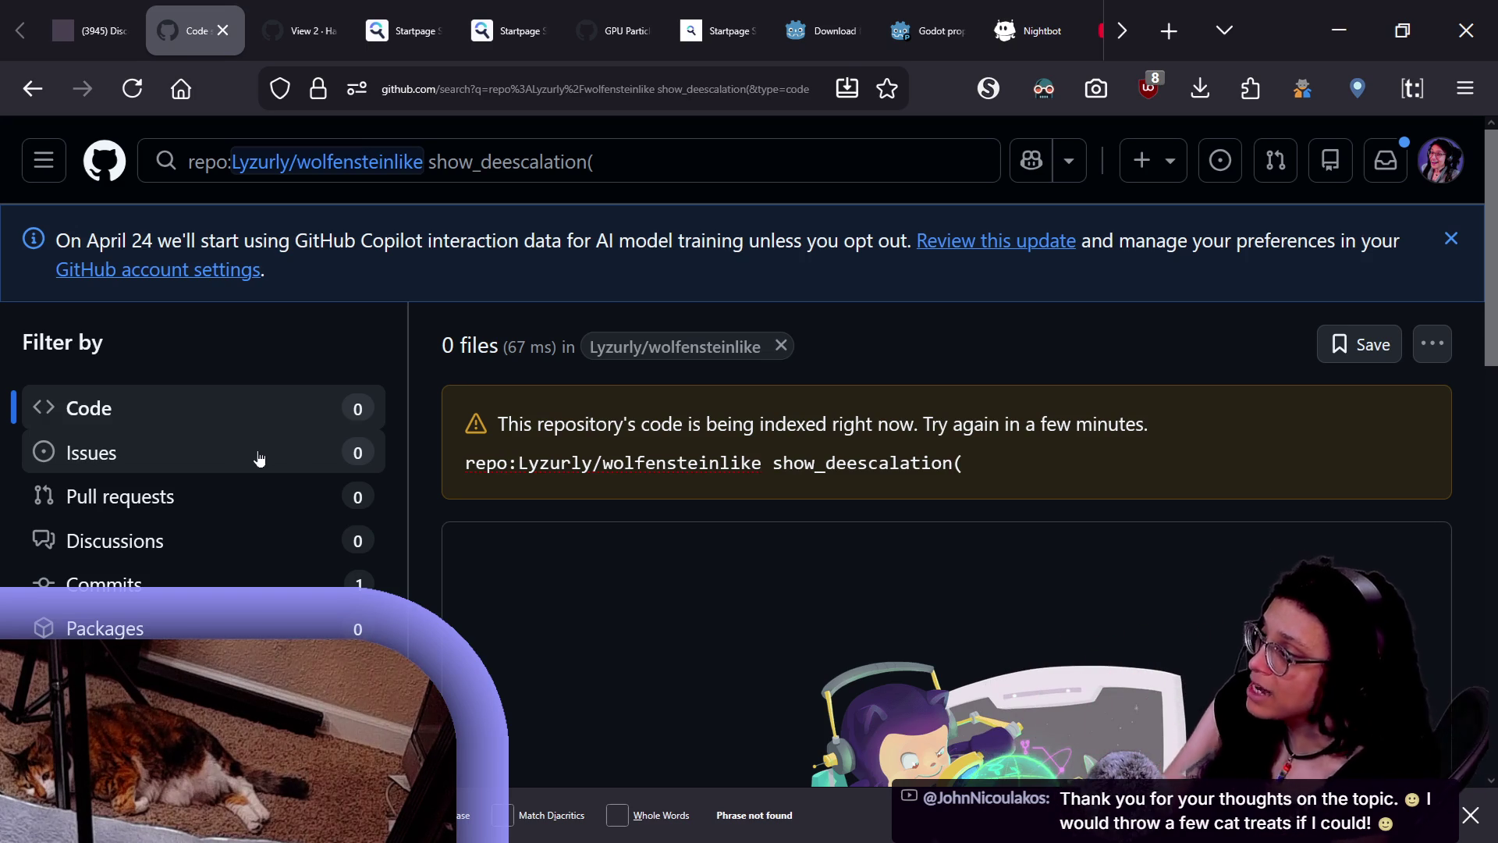
click(1168, 30)
text(g)
key(BackSpace)
text(godot )
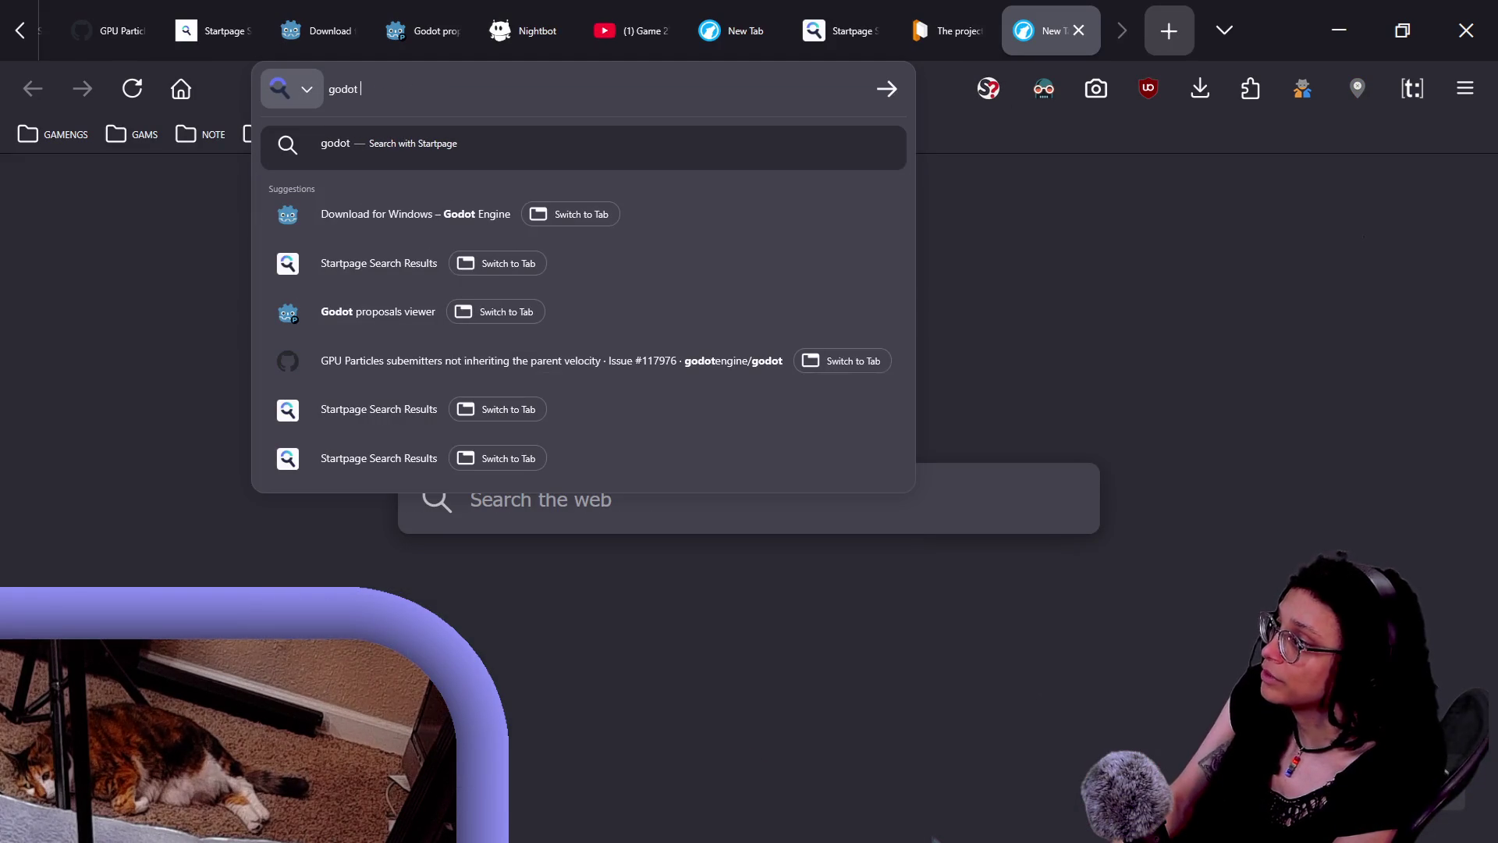
text(github)
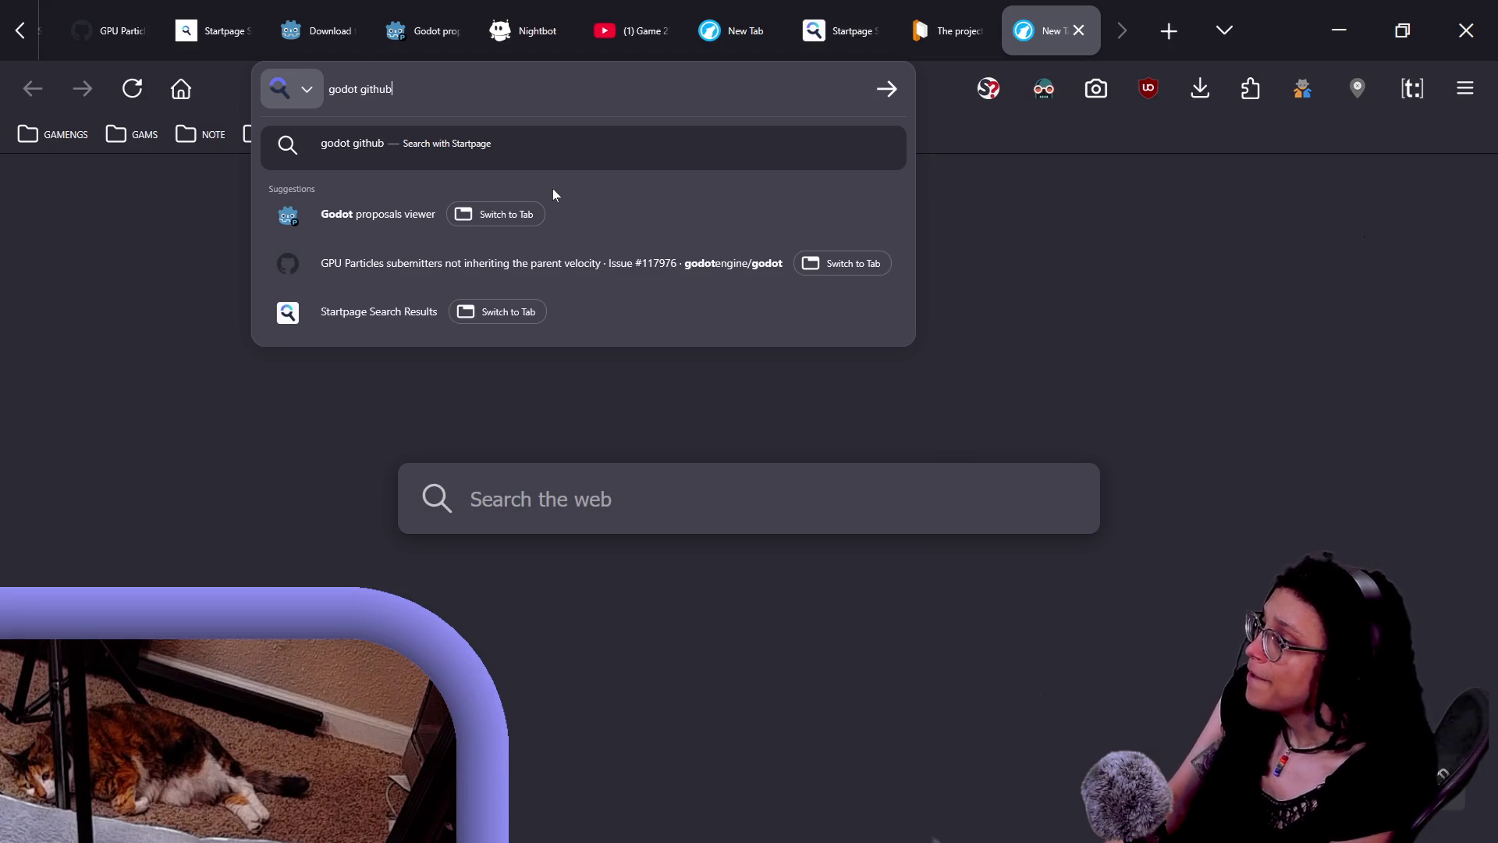
- Go to the GPU Particles subemitters issue #117976, then to the repository's Issues list
click(496, 261)
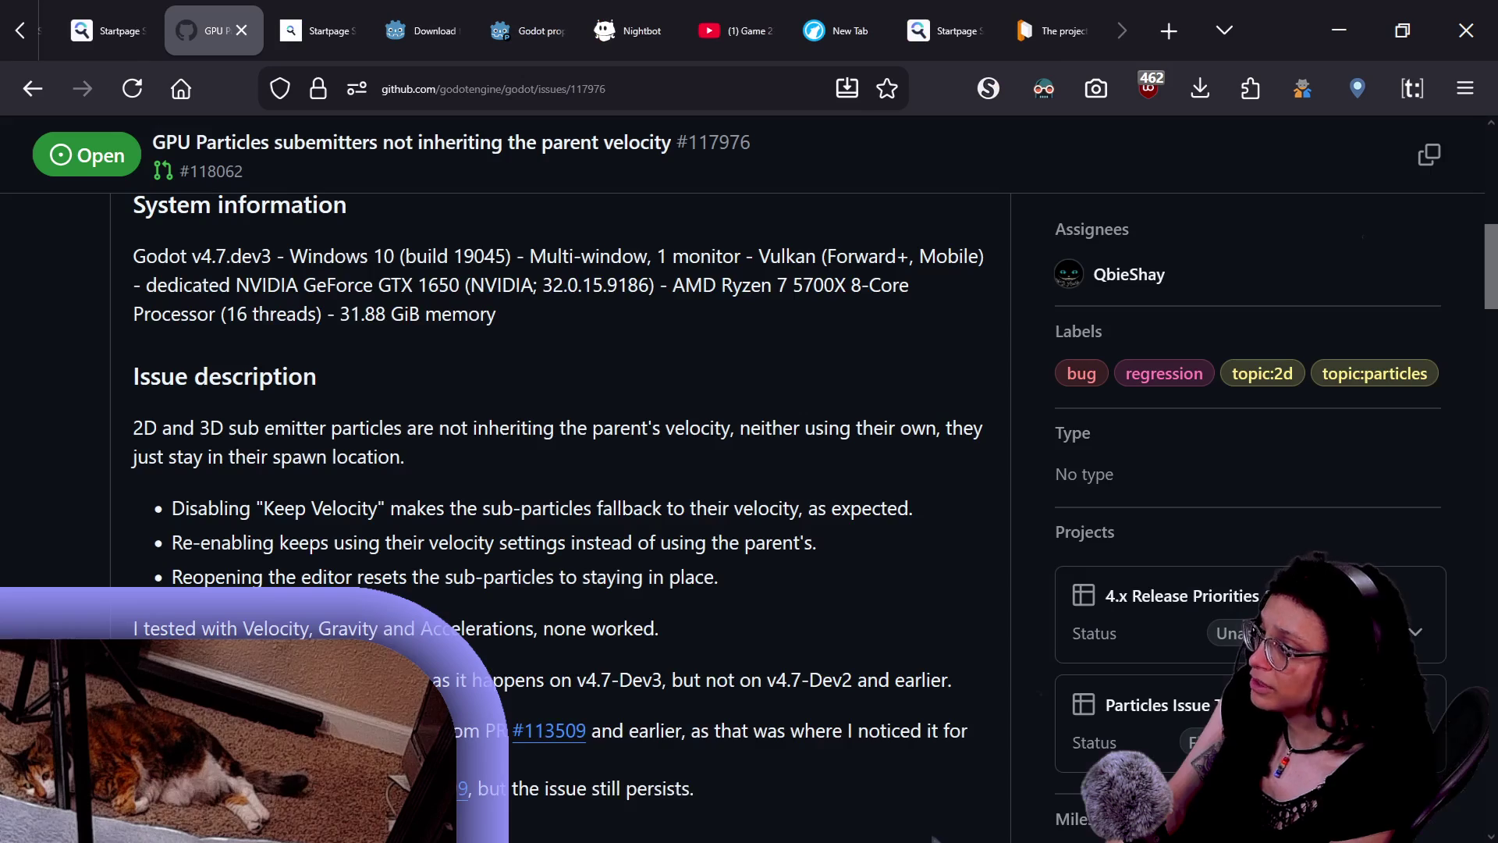
scroll(511, 326, up, 10)
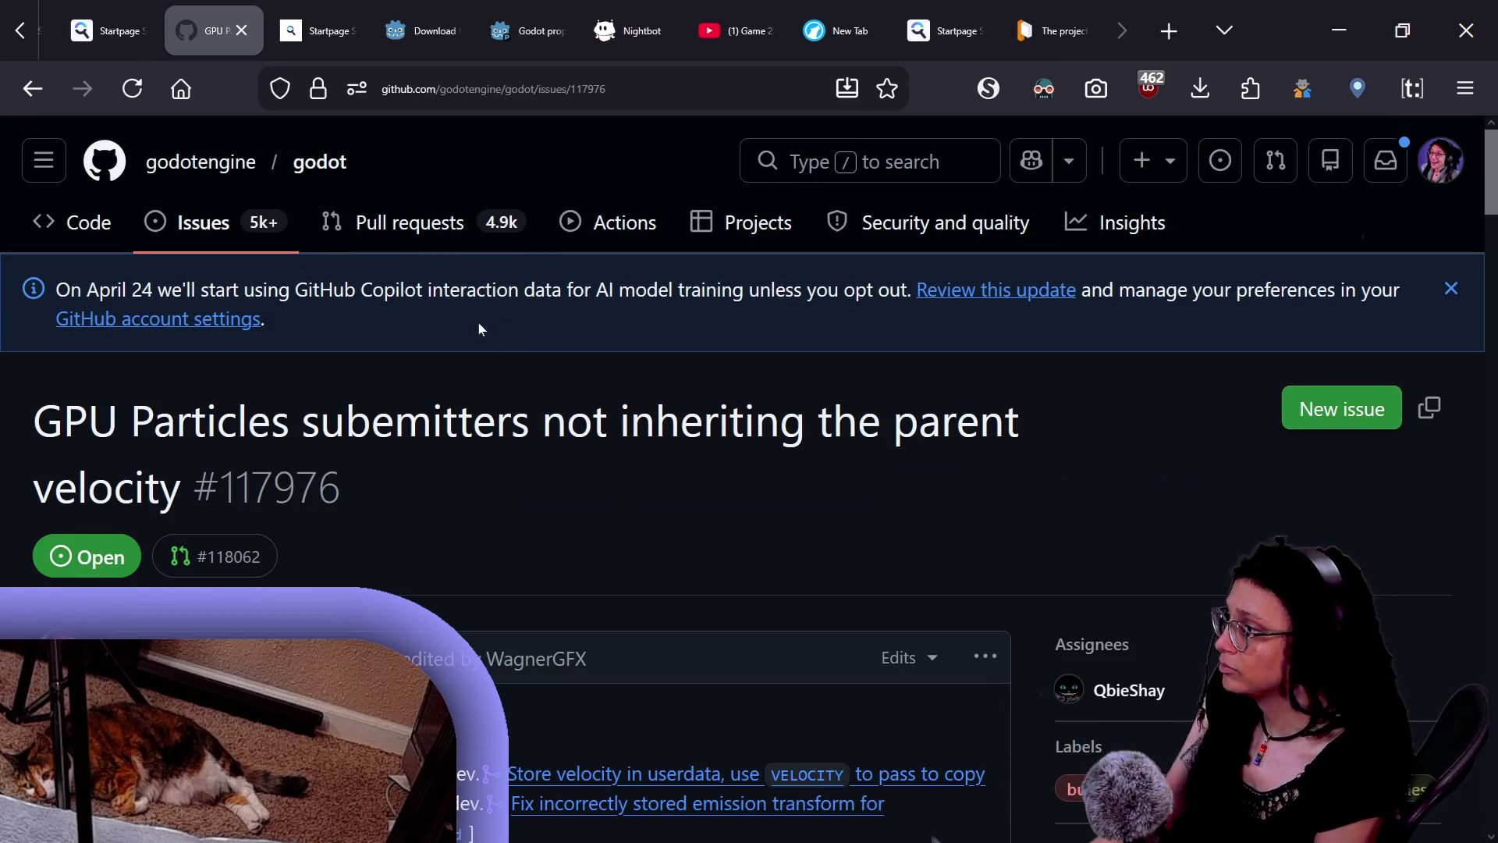
click(199, 222)
scroll(565, 542, up, 5)
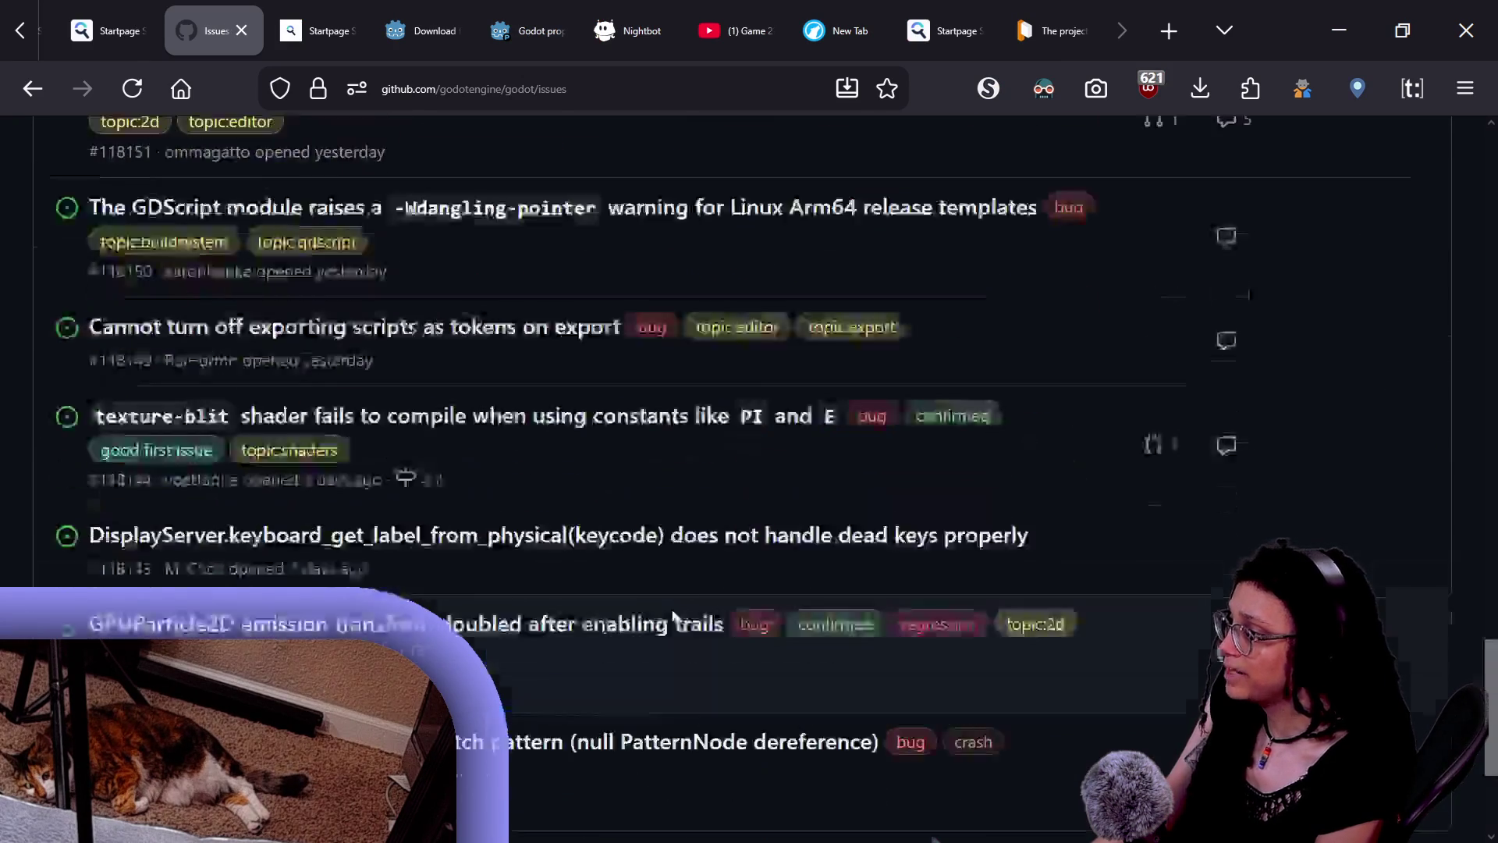
scroll(676, 617, up, 7)
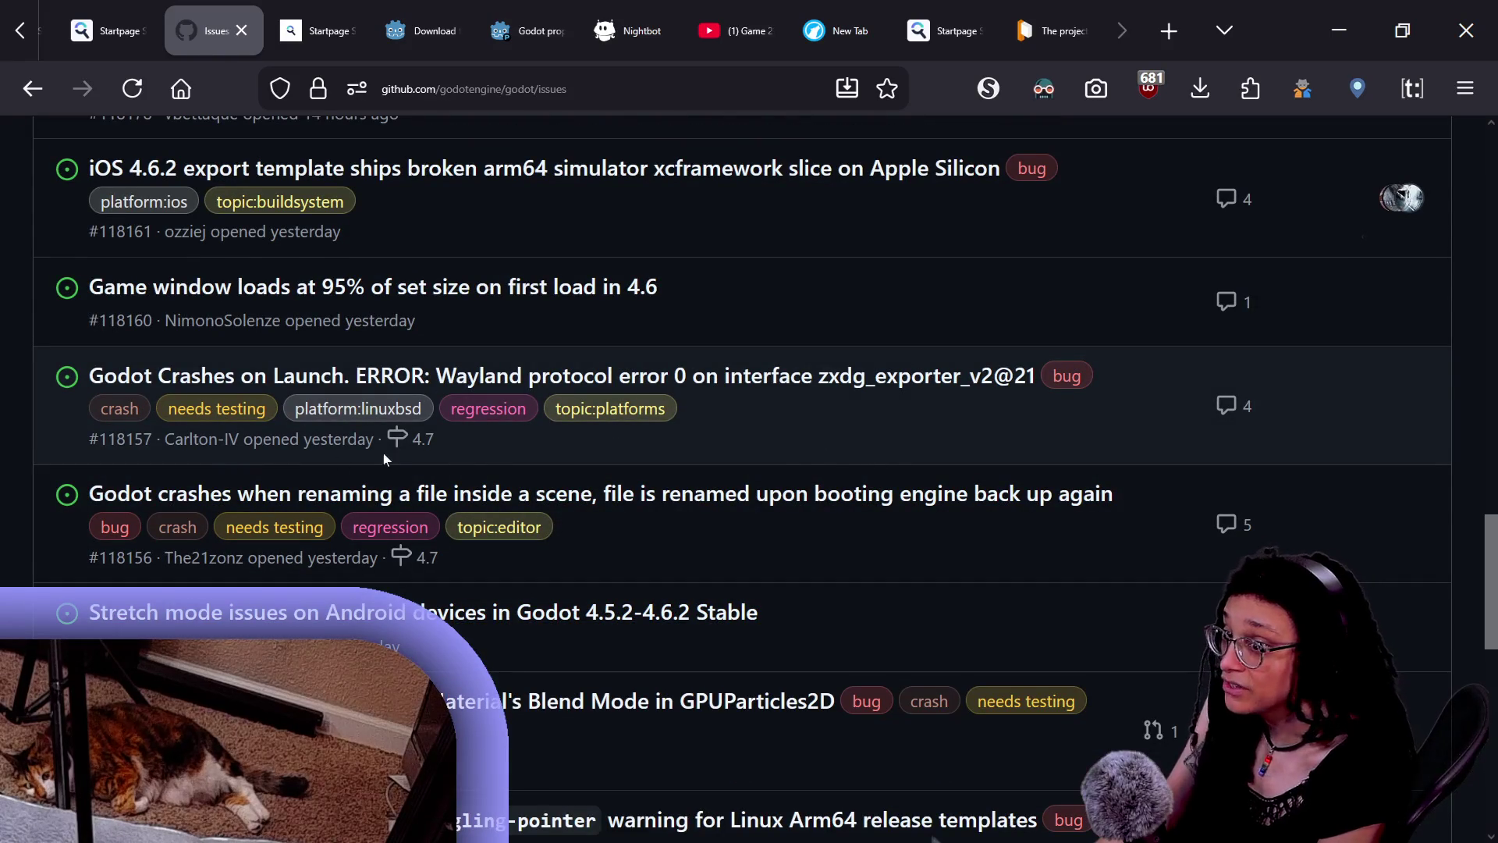
- Open Wayland crash issue #118157, read its description and log, and scroll back up
click(310, 377)
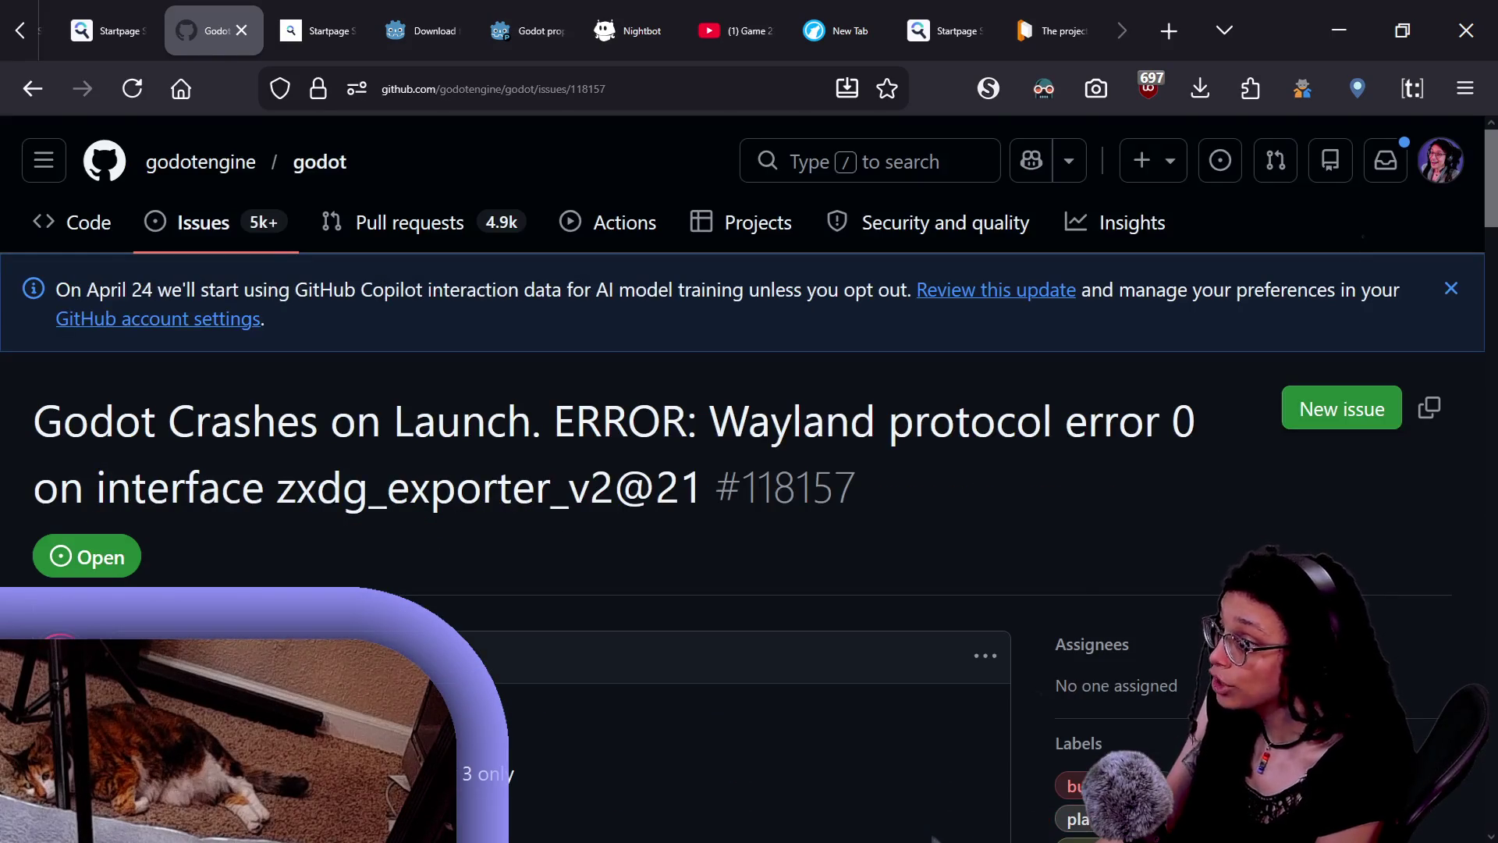
scroll(819, 460, down, 2)
scroll(839, 448, down, 2)
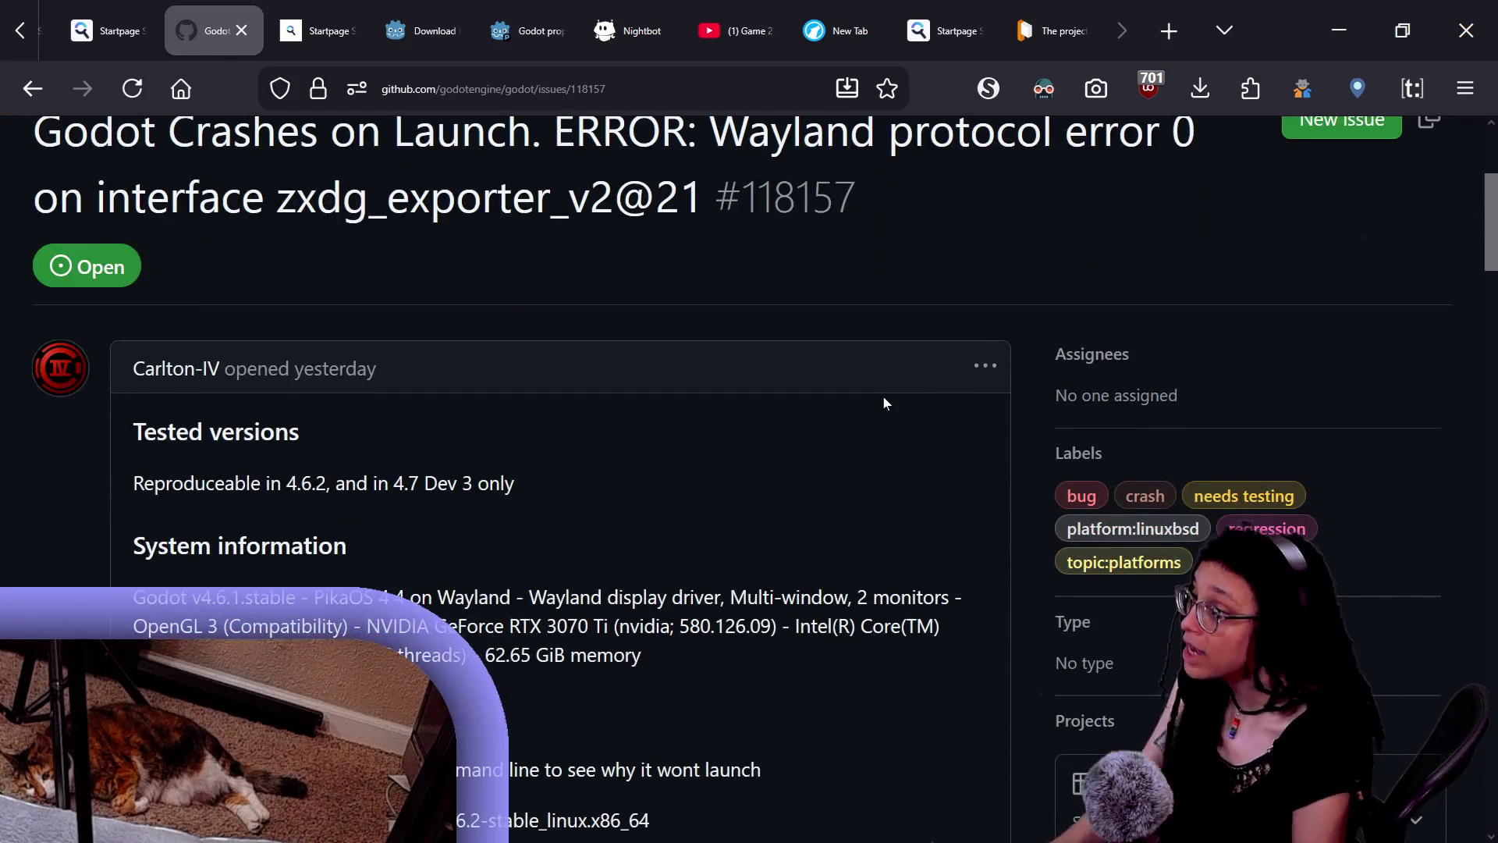
scroll(883, 397, down, 6)
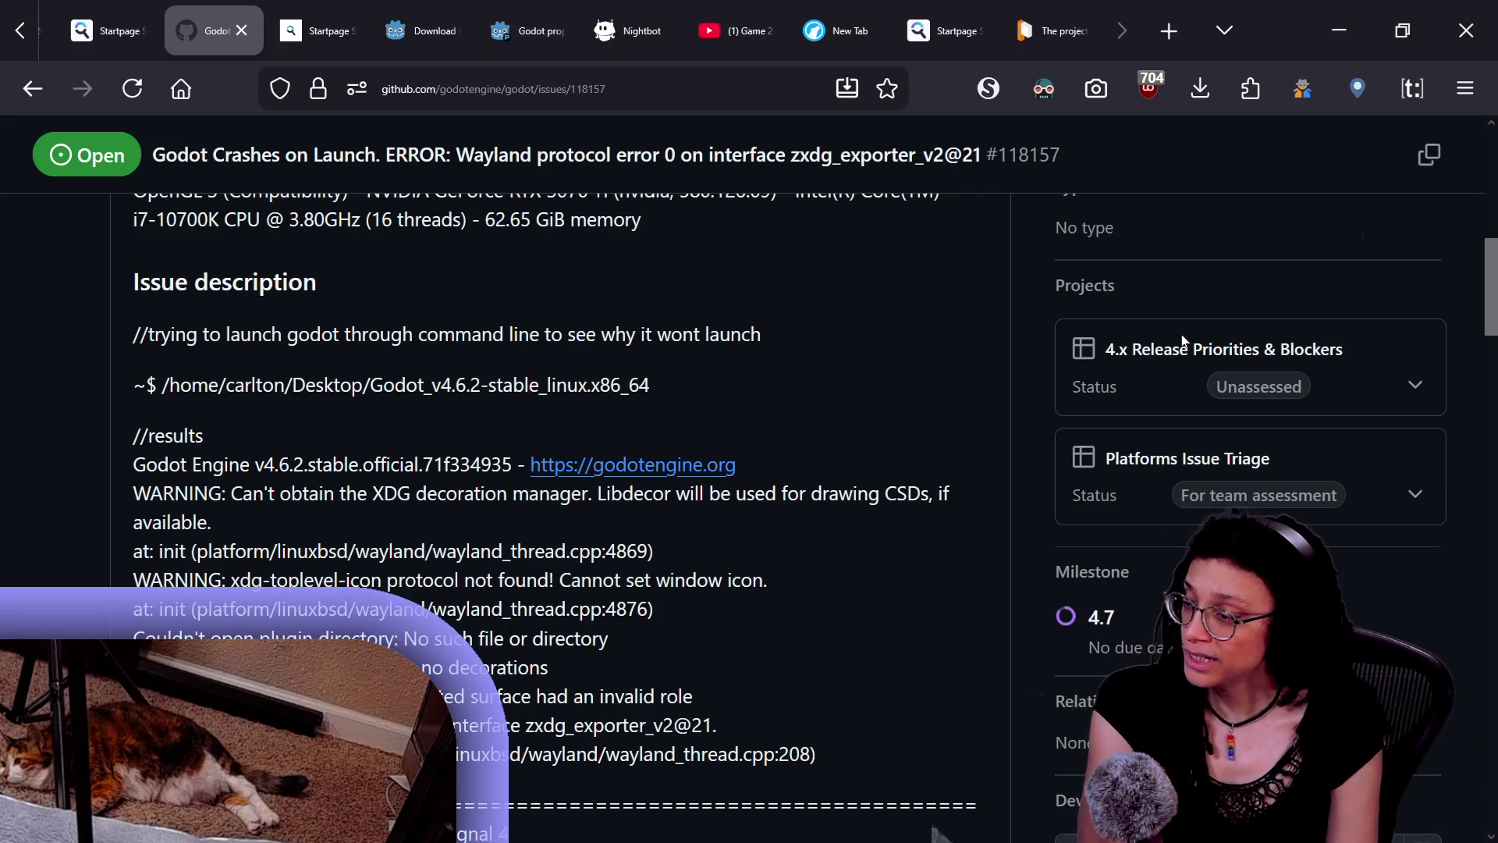
scroll(971, 307, down, 3)
drag(971, 307, 1242, 451)
click(1240, 446)
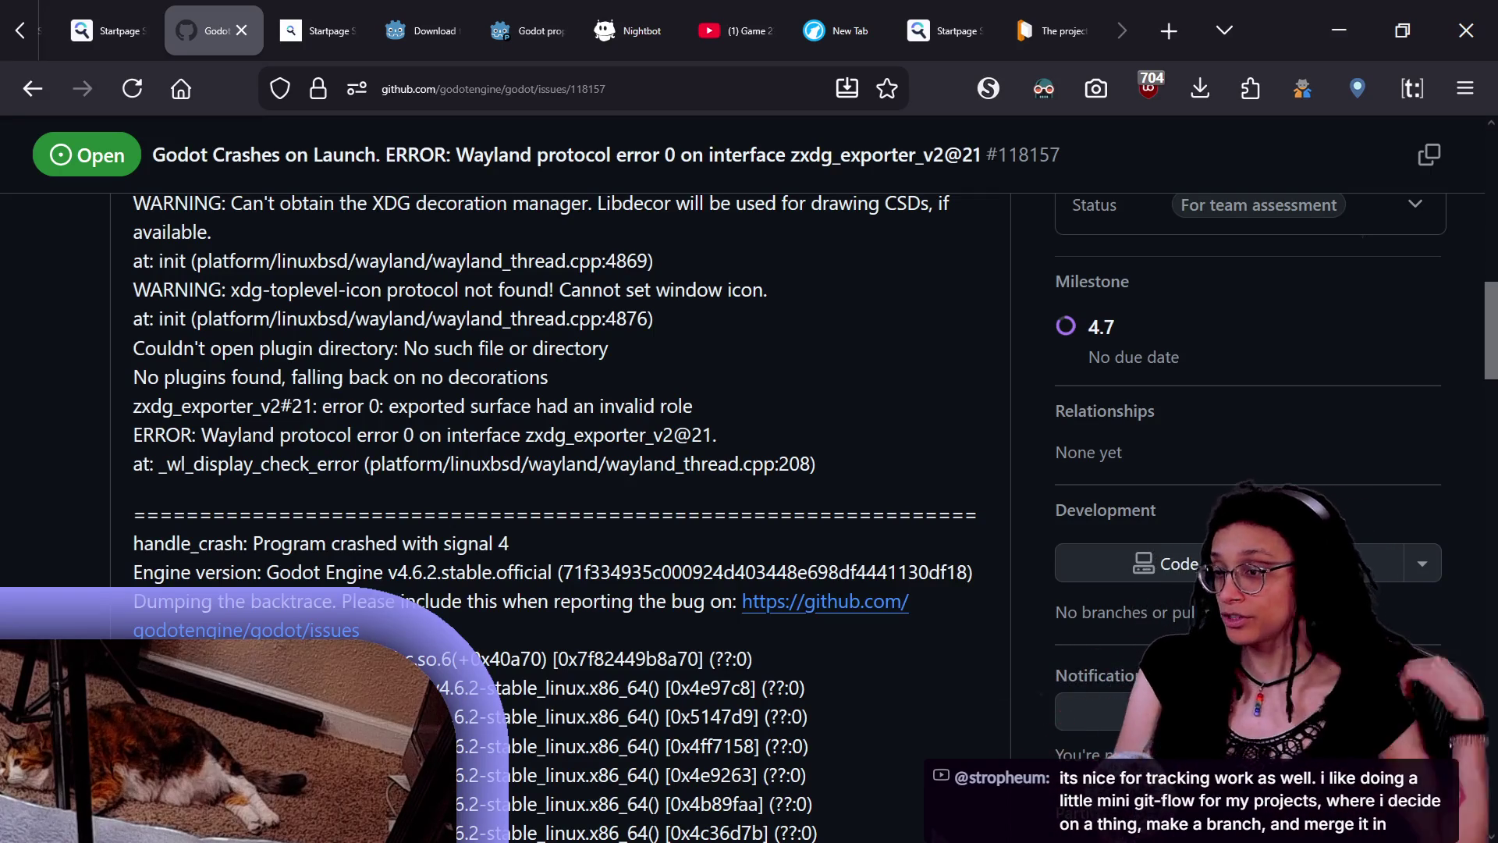
scroll(749, 468, up, 10)
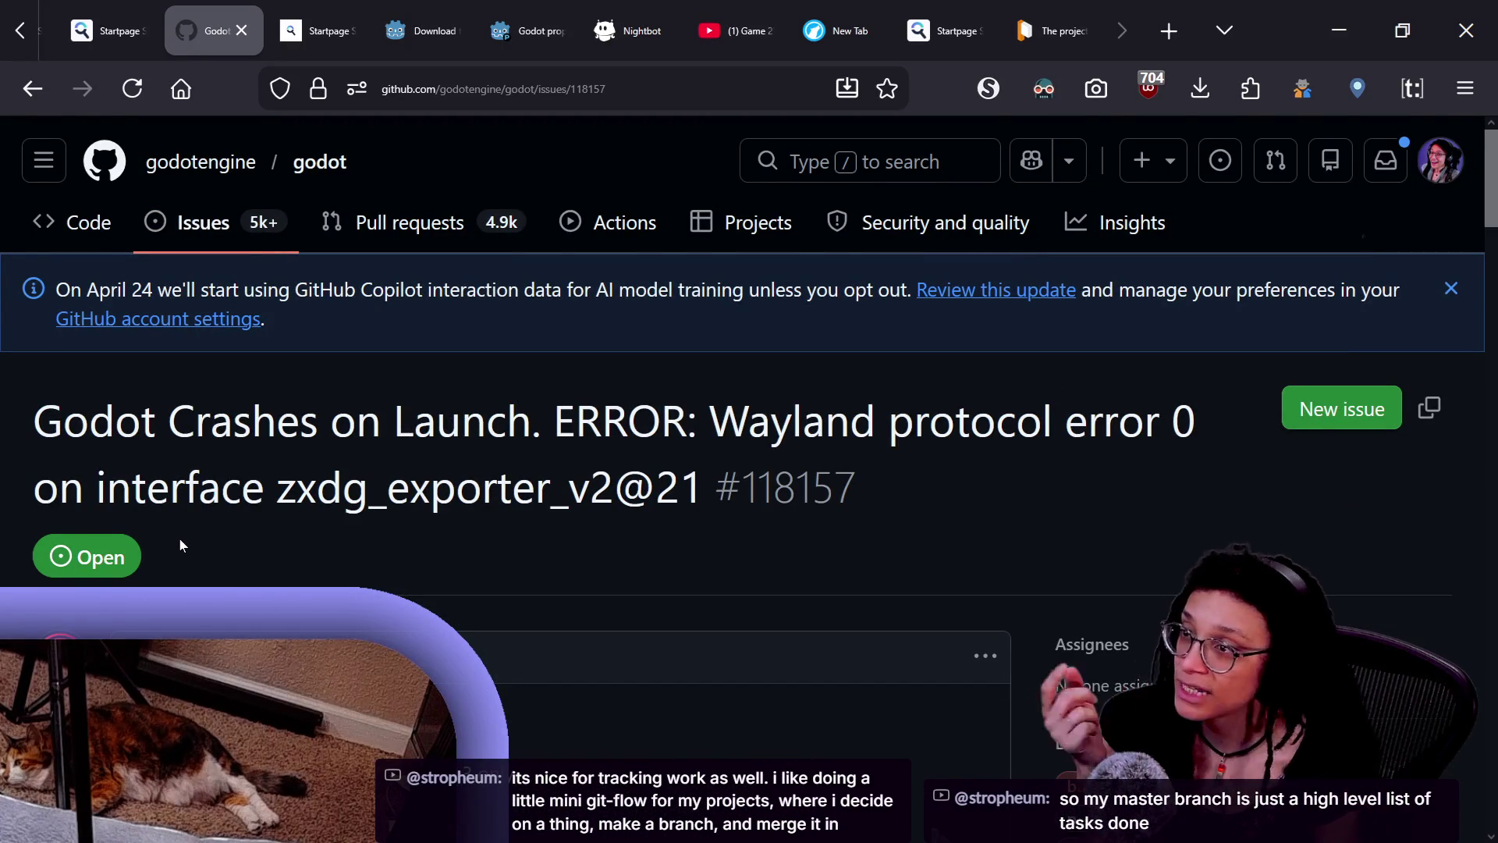
- Scroll down to the crash log, then return to manage_deescalation.gd in Godot
scroll(180, 540, down, 2)
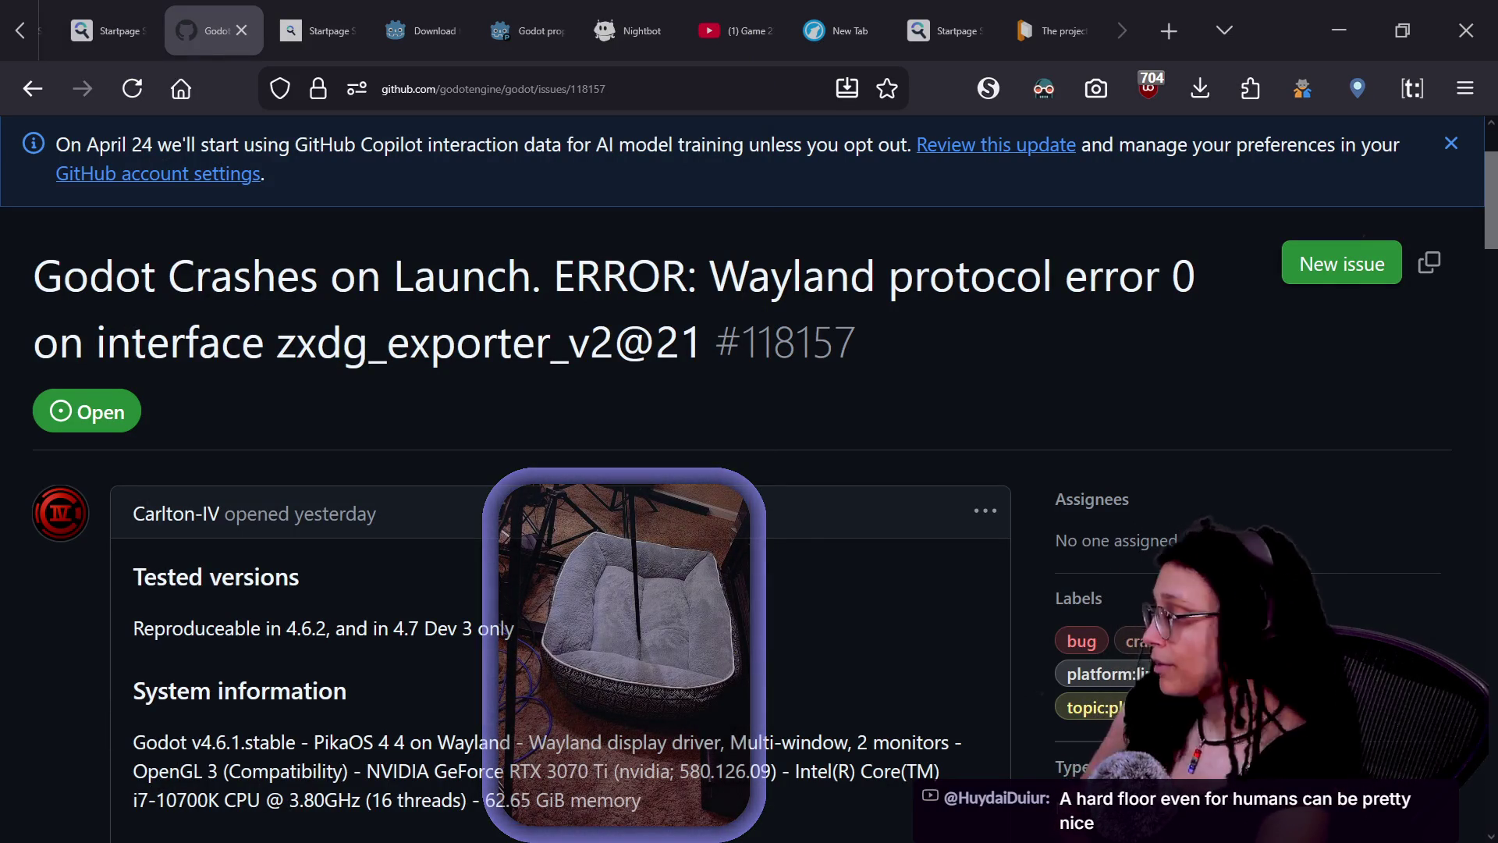
scroll(780, 472, down, 5)
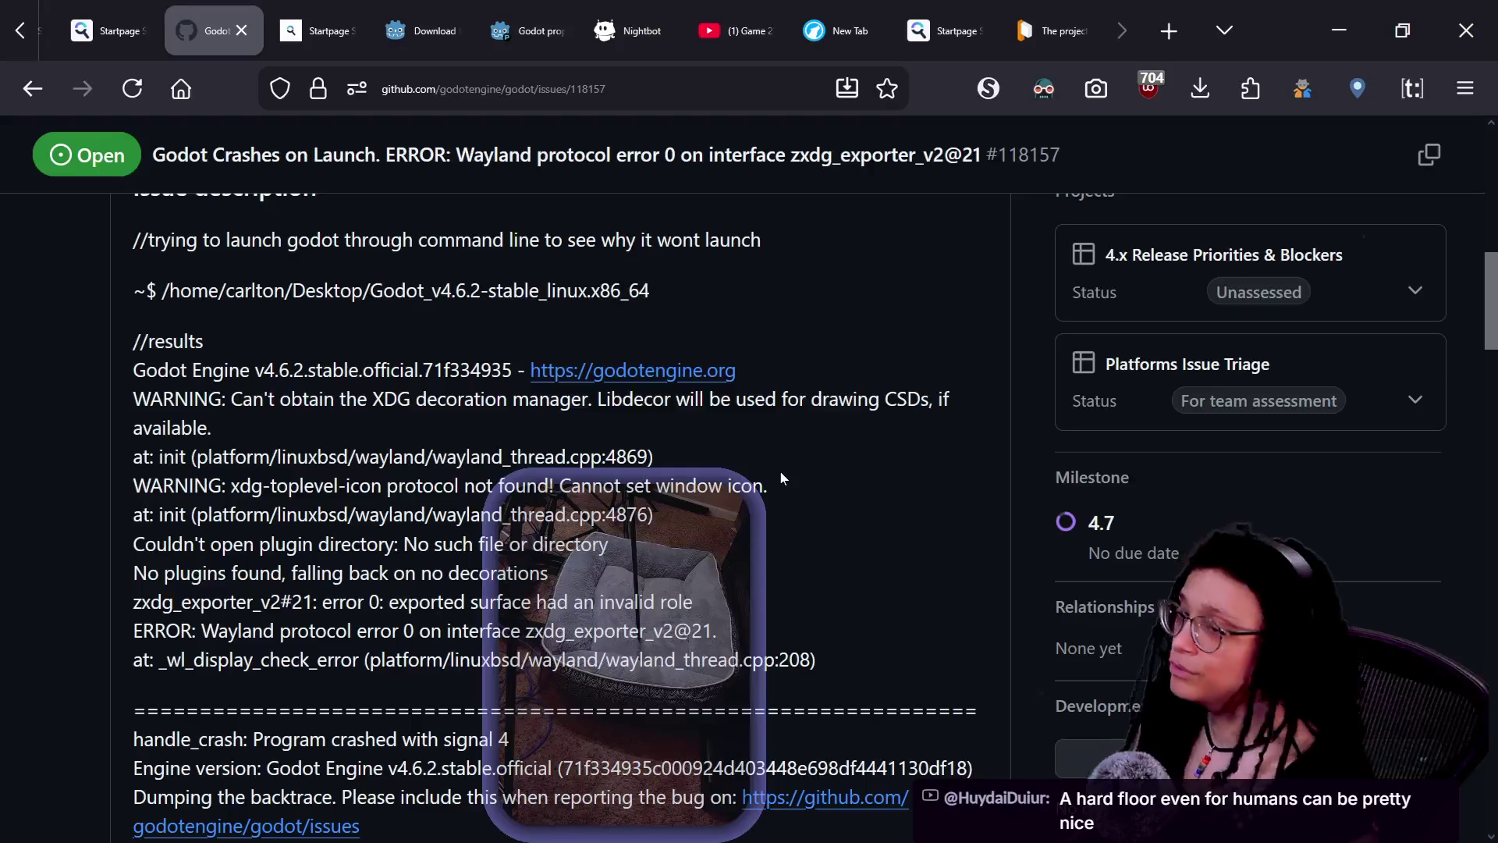
key(alt+Tab)
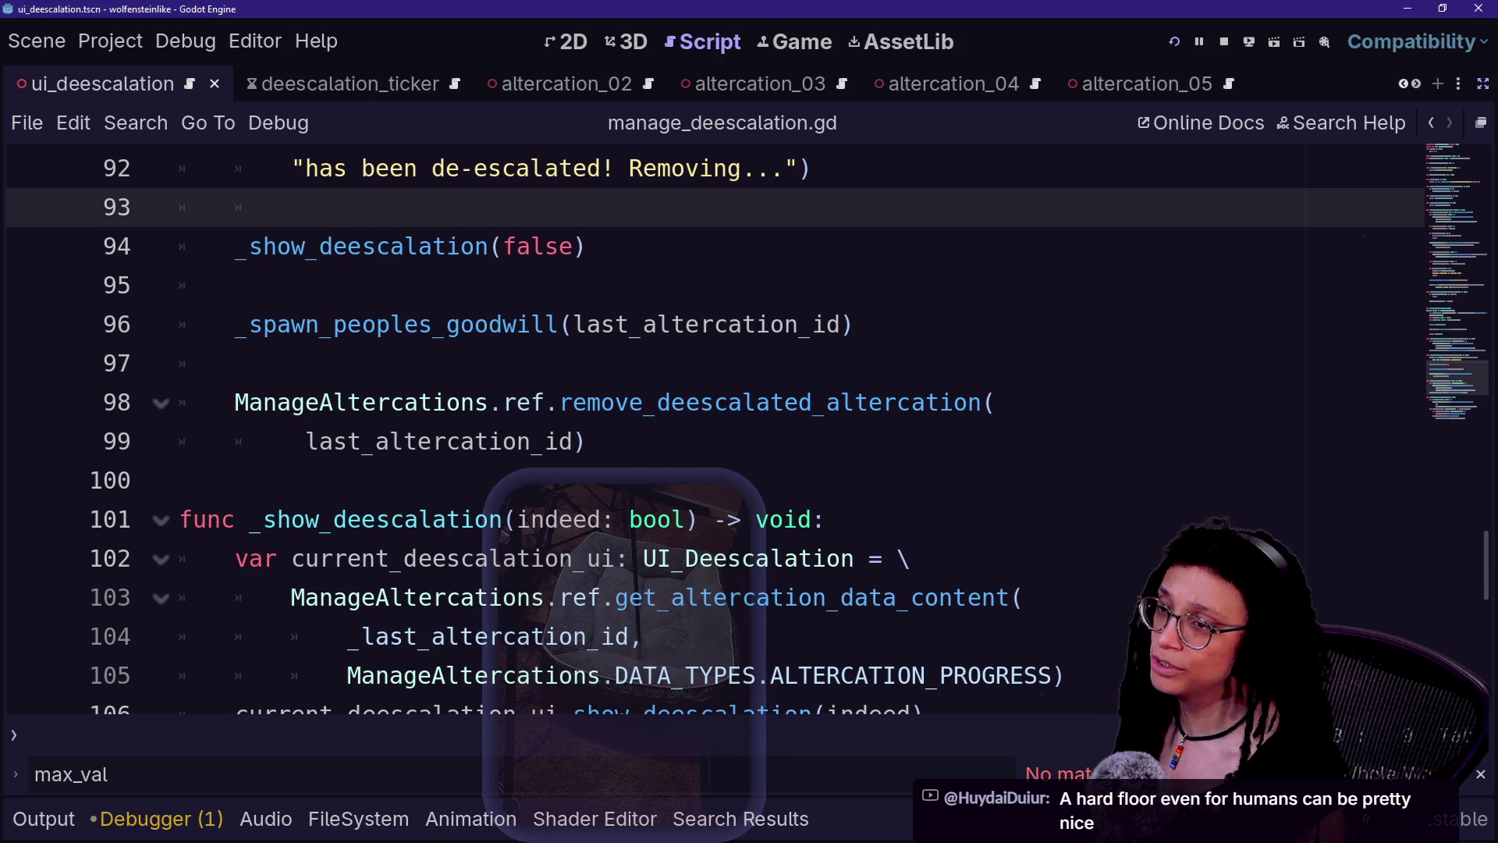
key(alt+Tab)
key(alt+Tab)
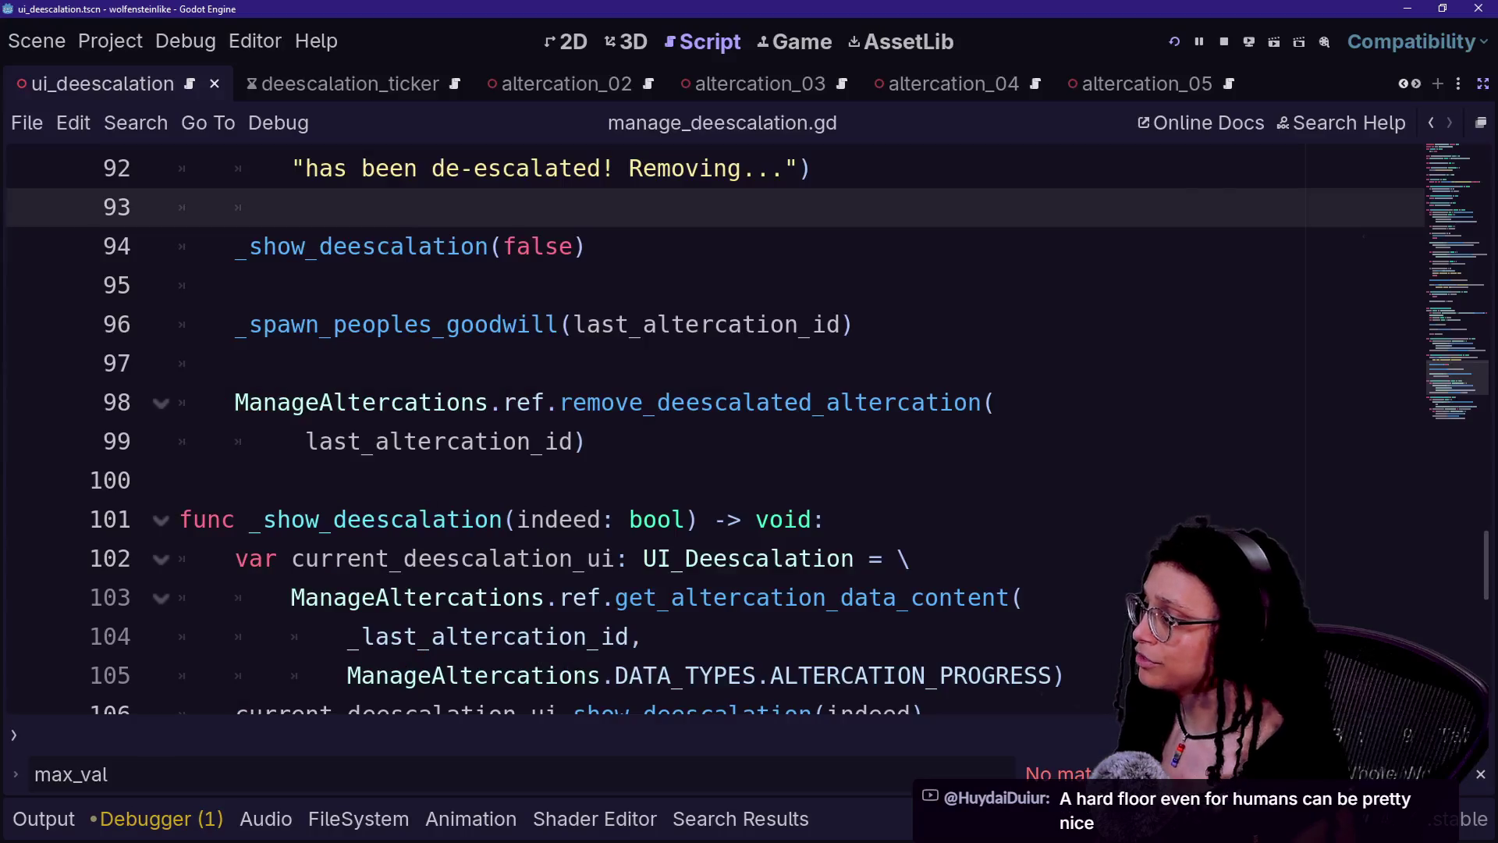
click(839, 457)
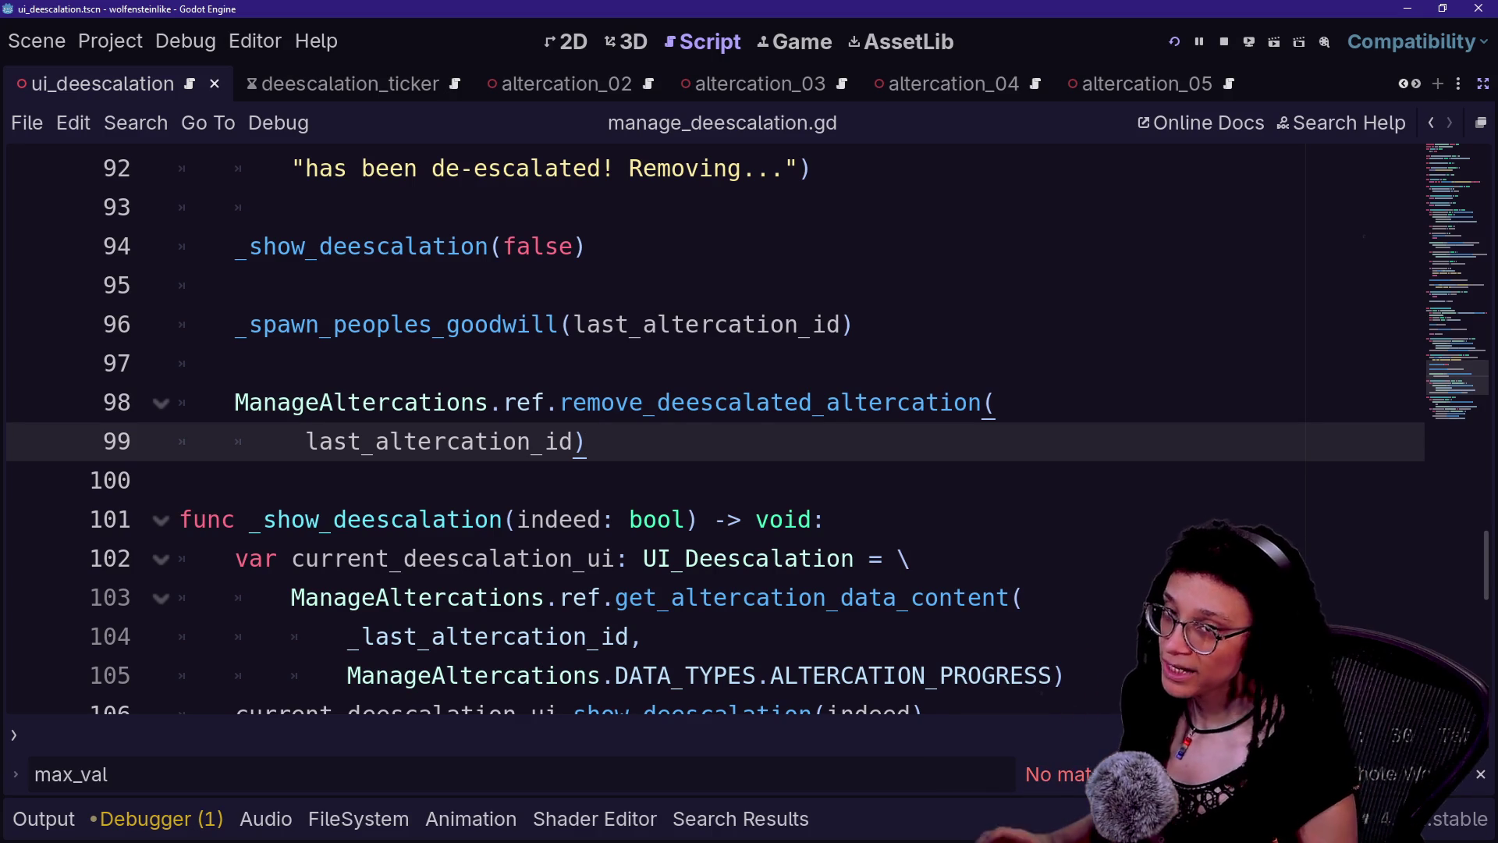
click(234, 363)
click(235, 402)
click(234, 518)
click(234, 441)
click(179, 480)
click(235, 518)
click(179, 479)
click(235, 363)
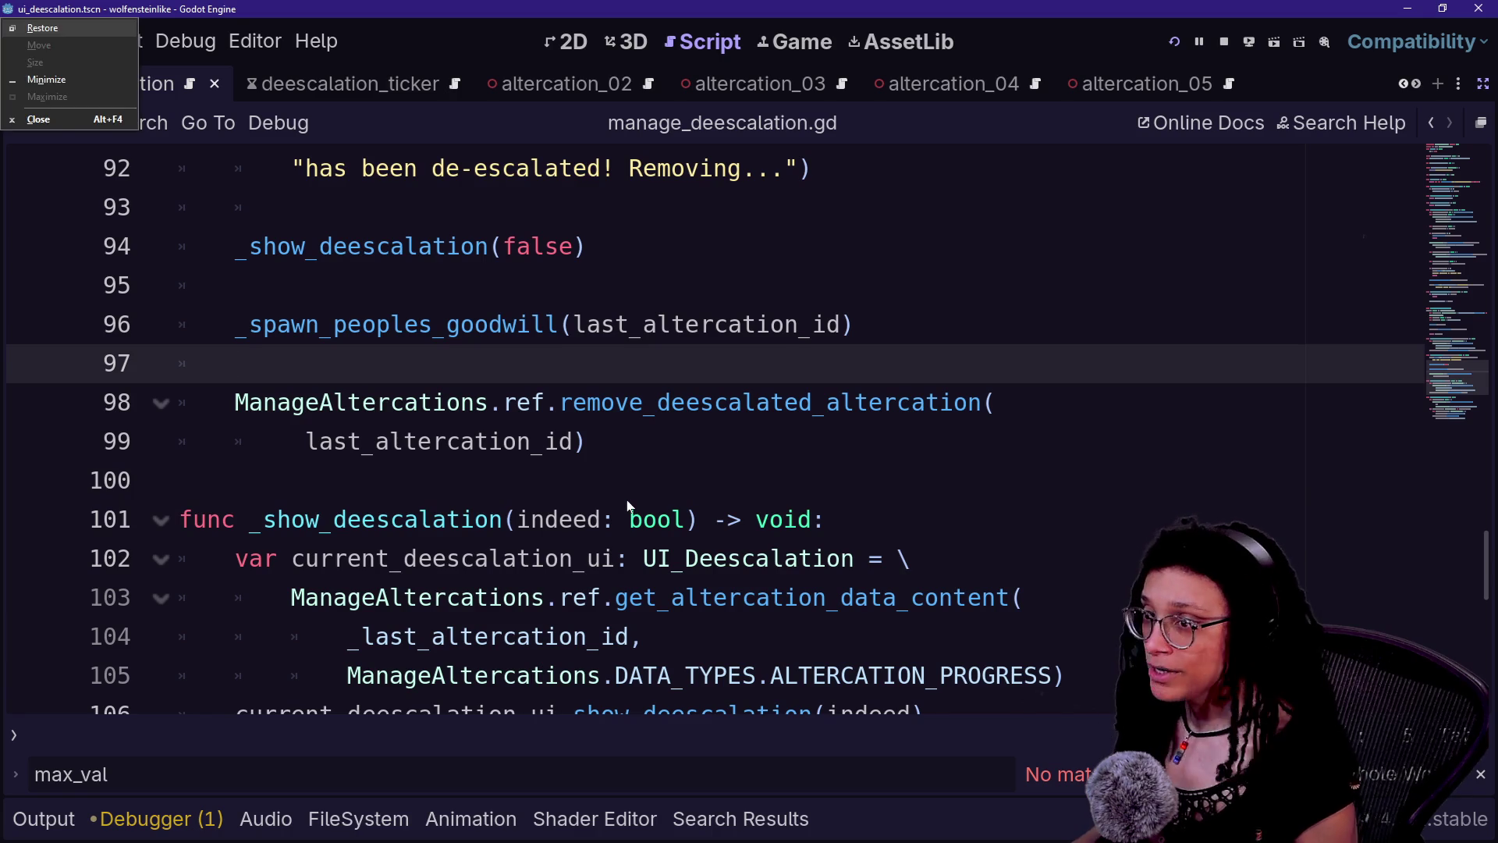
key(alt+Tab)
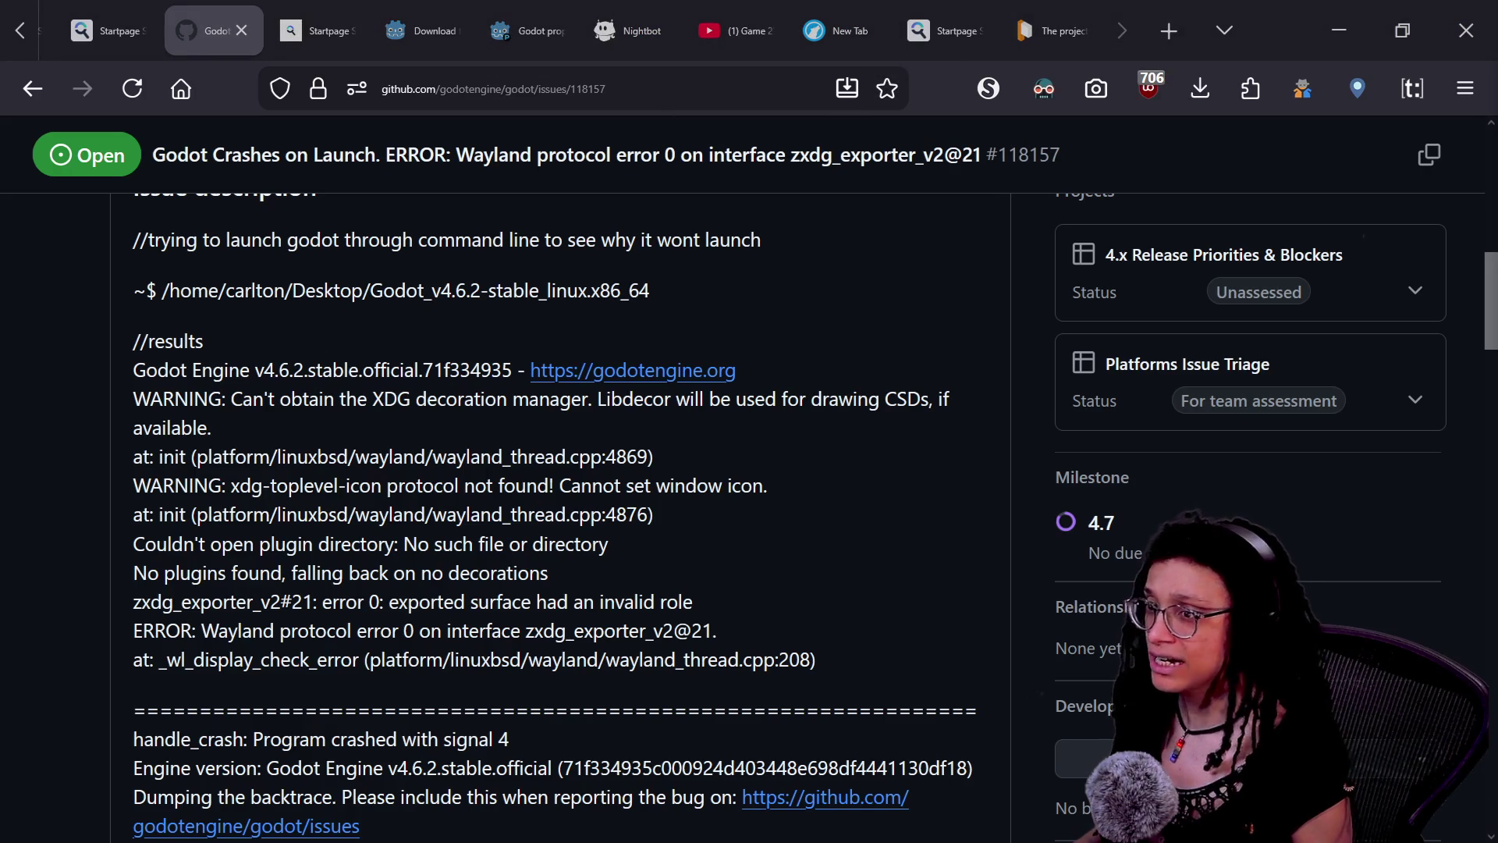
- Return to the earlier GitHub code search and rerun the show_deescalation( query
scroll(243, 203, up, 10)
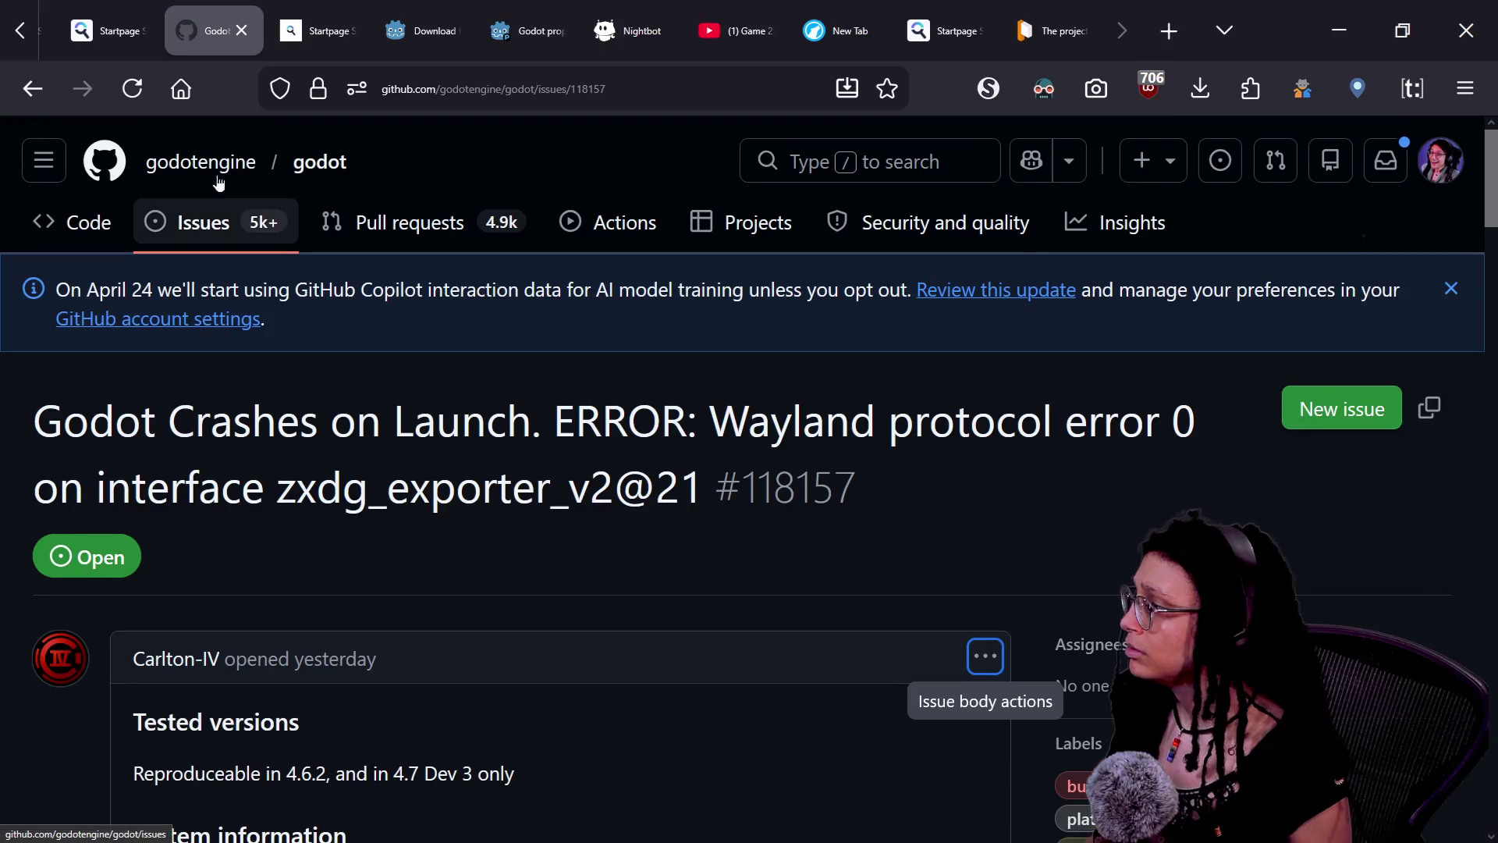
scroll(109, 31, up, 3)
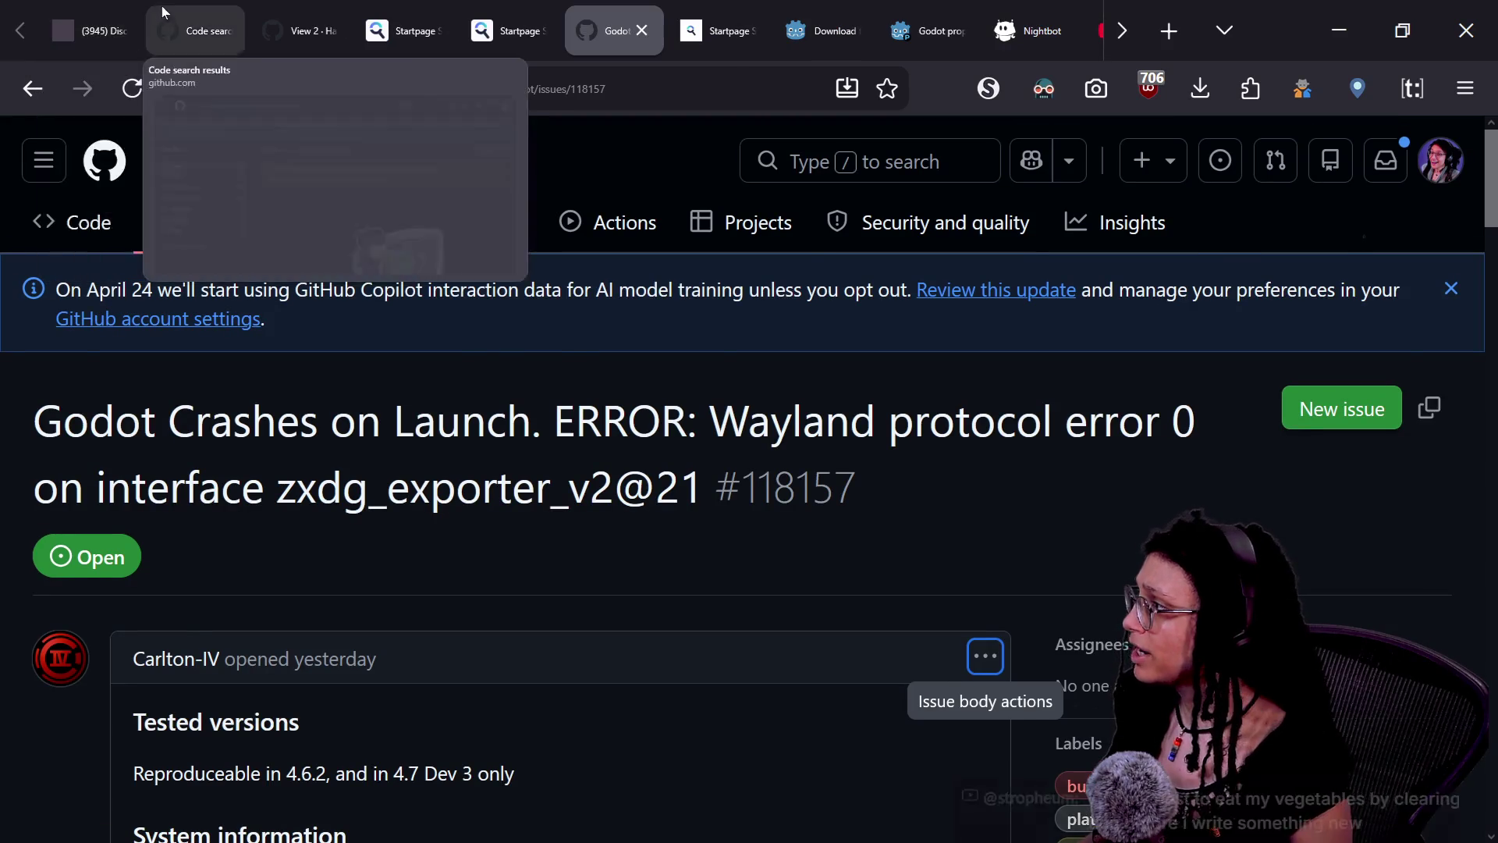
click(159, 10)
click(628, 161)
key(Return)
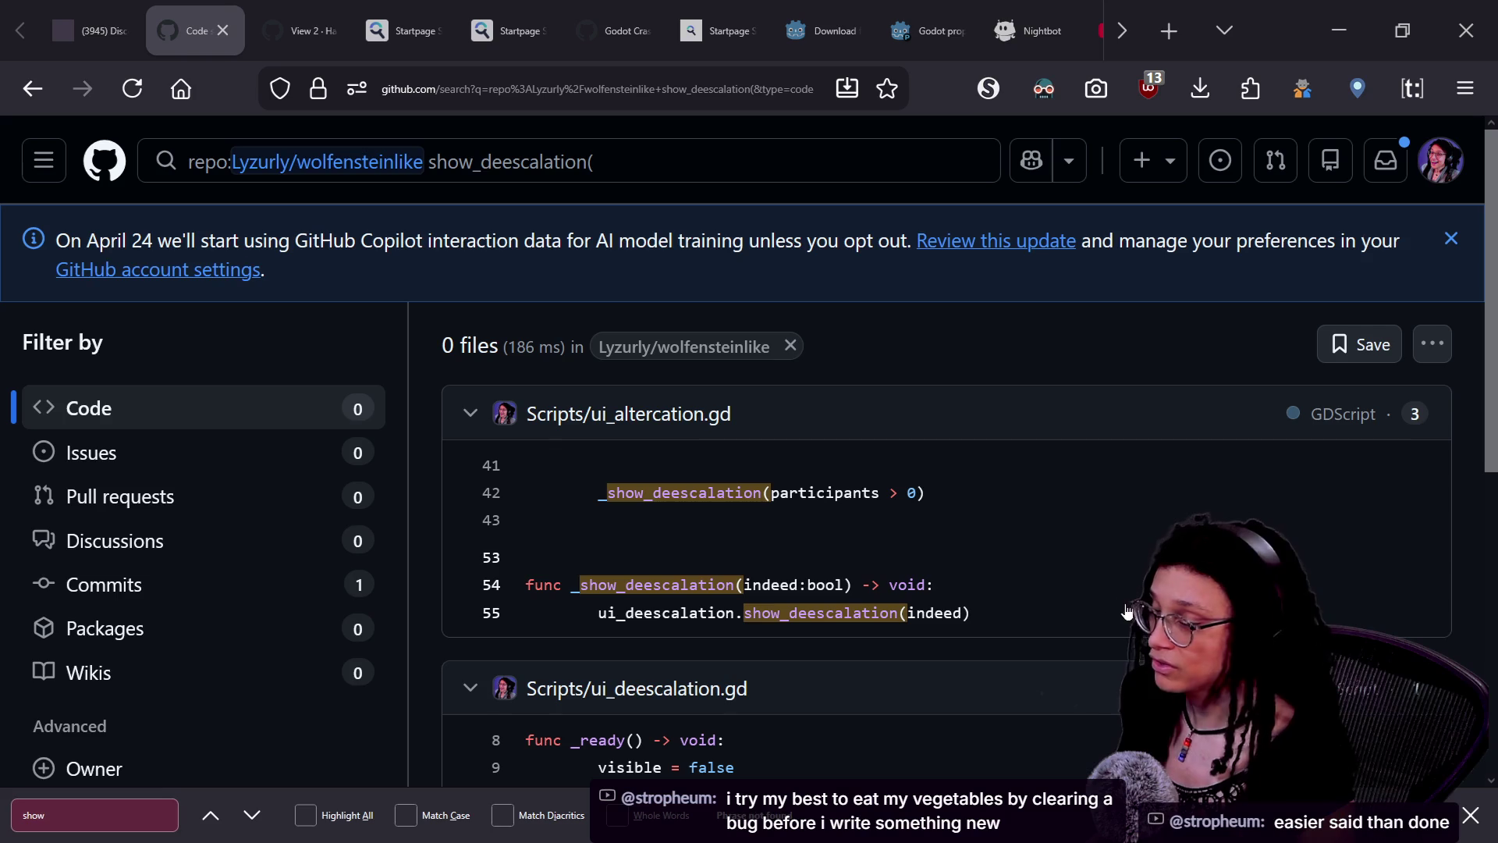
scroll(985, 556, down, 3)
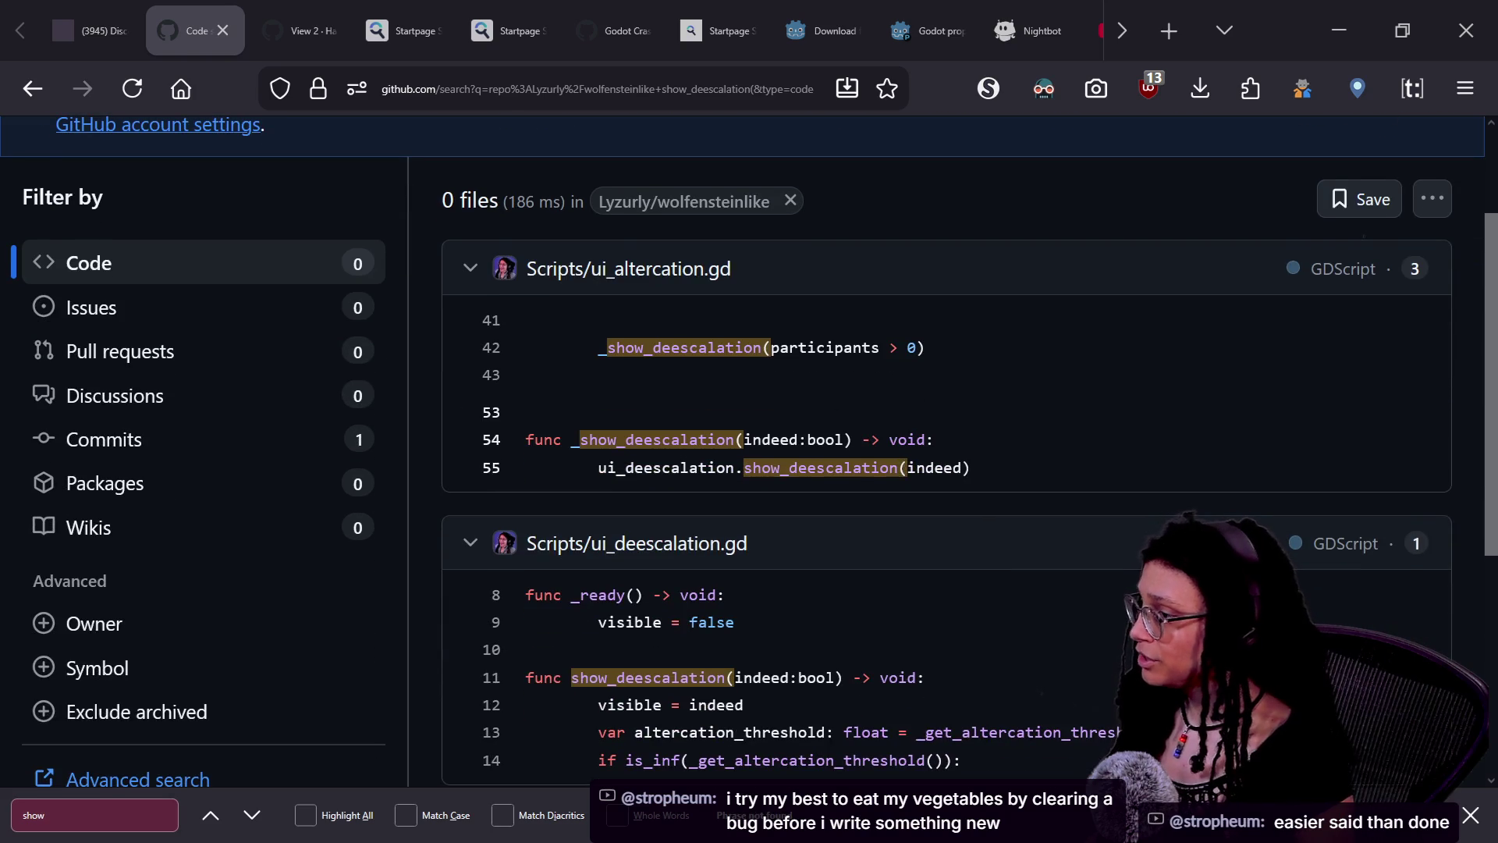
scroll(605, 344, up, 3)
- Narrow the search to calls passing true, then restore the full show_deescalation( query
click(474, 172)
text(true)
key(Return)
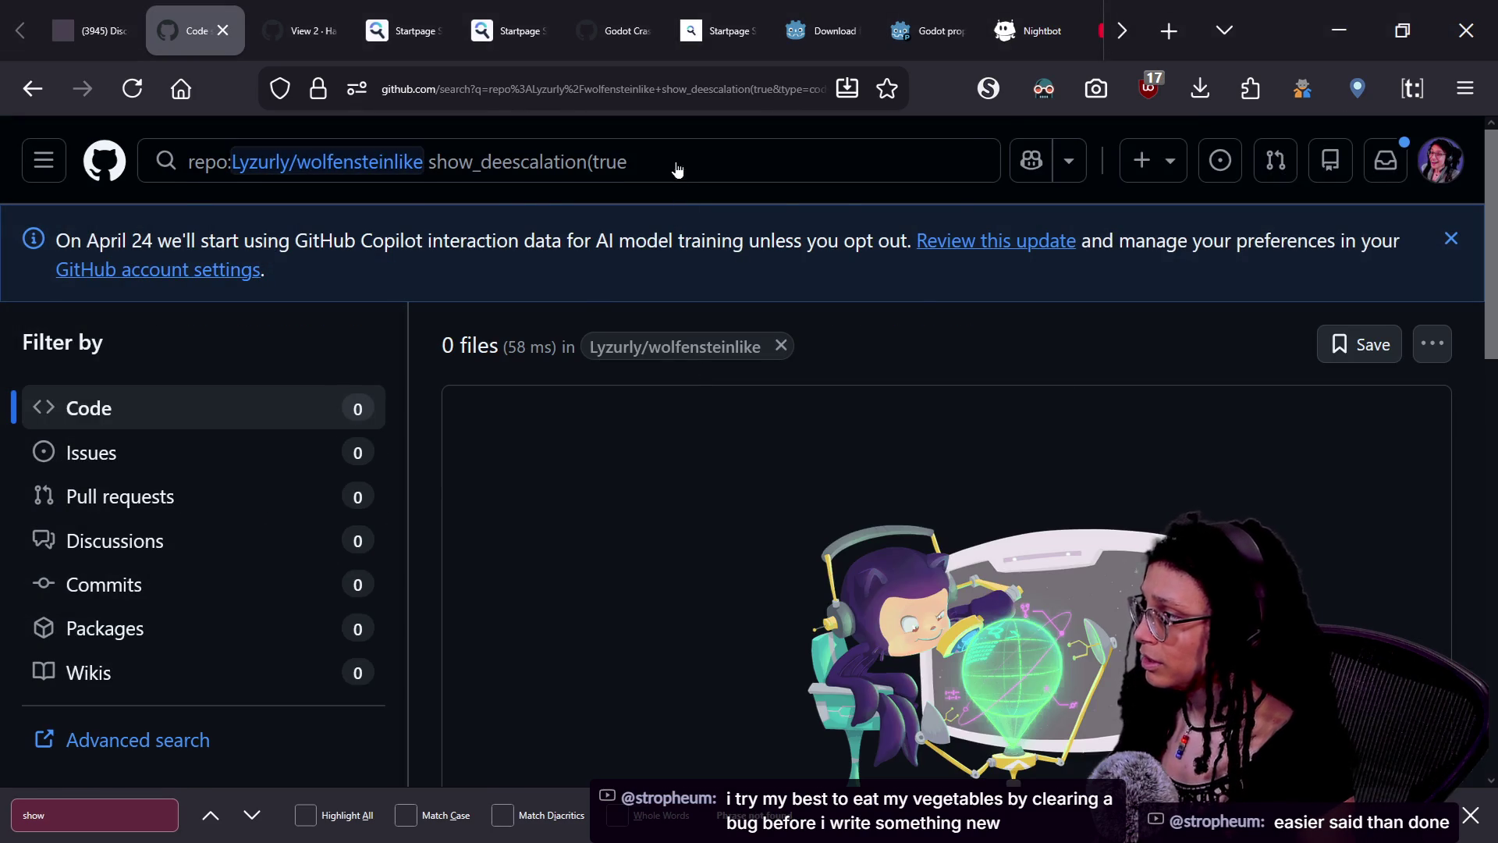
click(676, 172)
key(BackSpace)
key(BackSpace)
key(BackSpace)
key(Return)
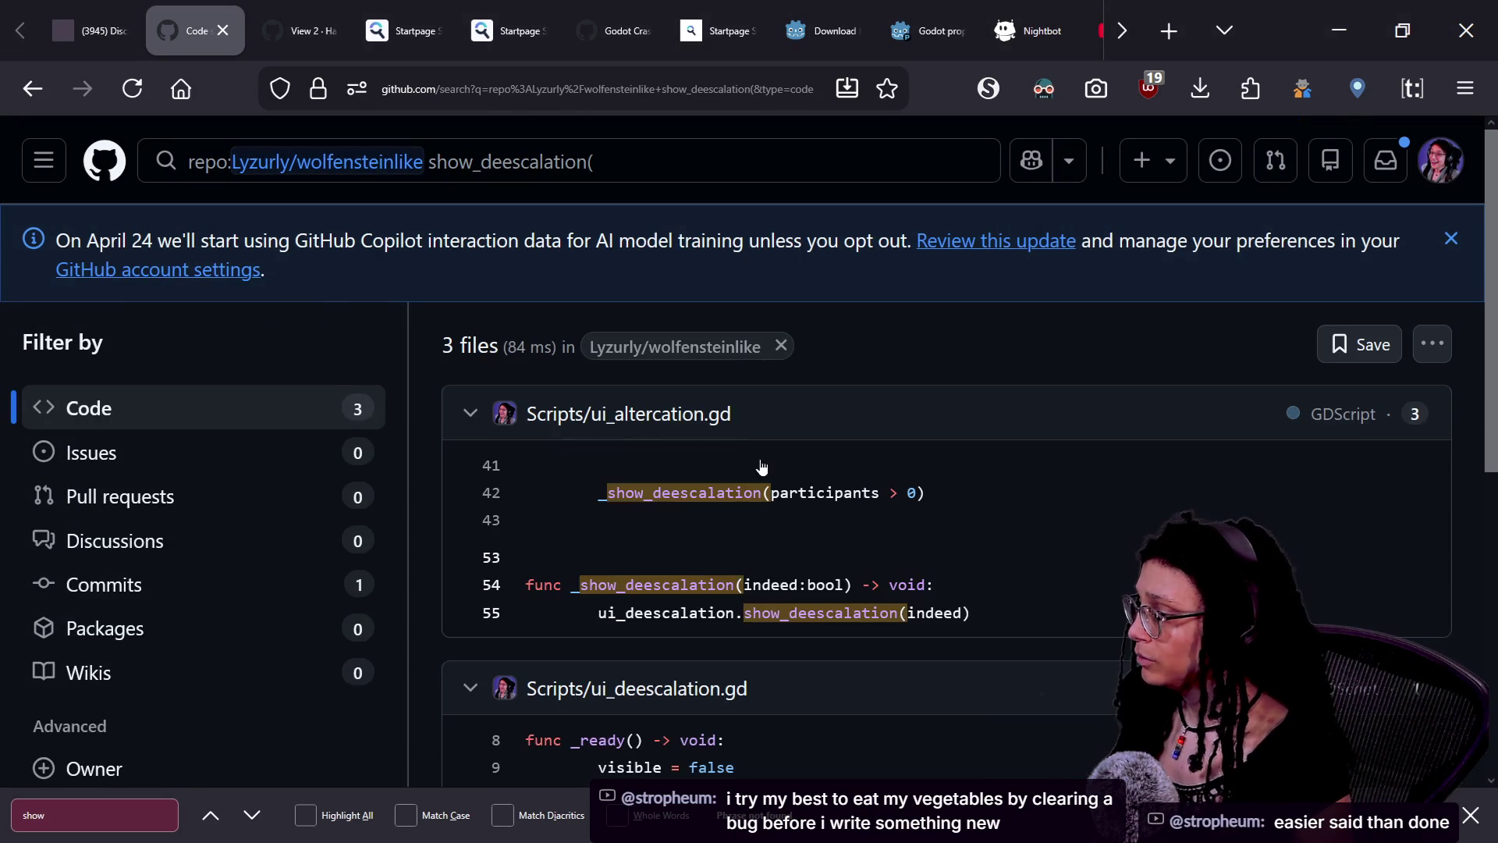
- Browse the 3 matching files and open ui_altercation.gd at its line 42 call
scroll(761, 467, down, 2)
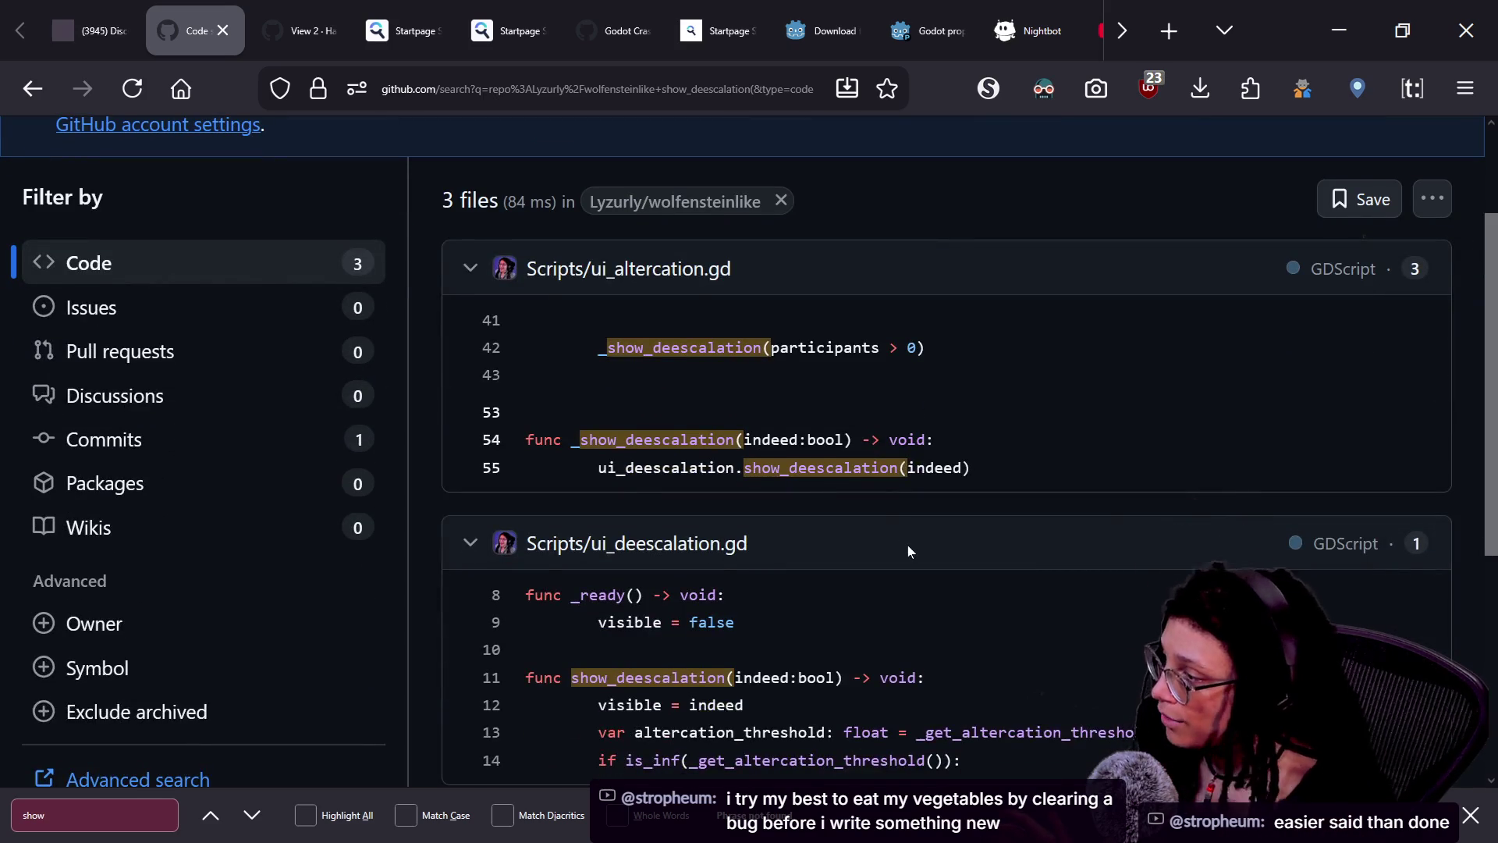
scroll(907, 546, down, 2)
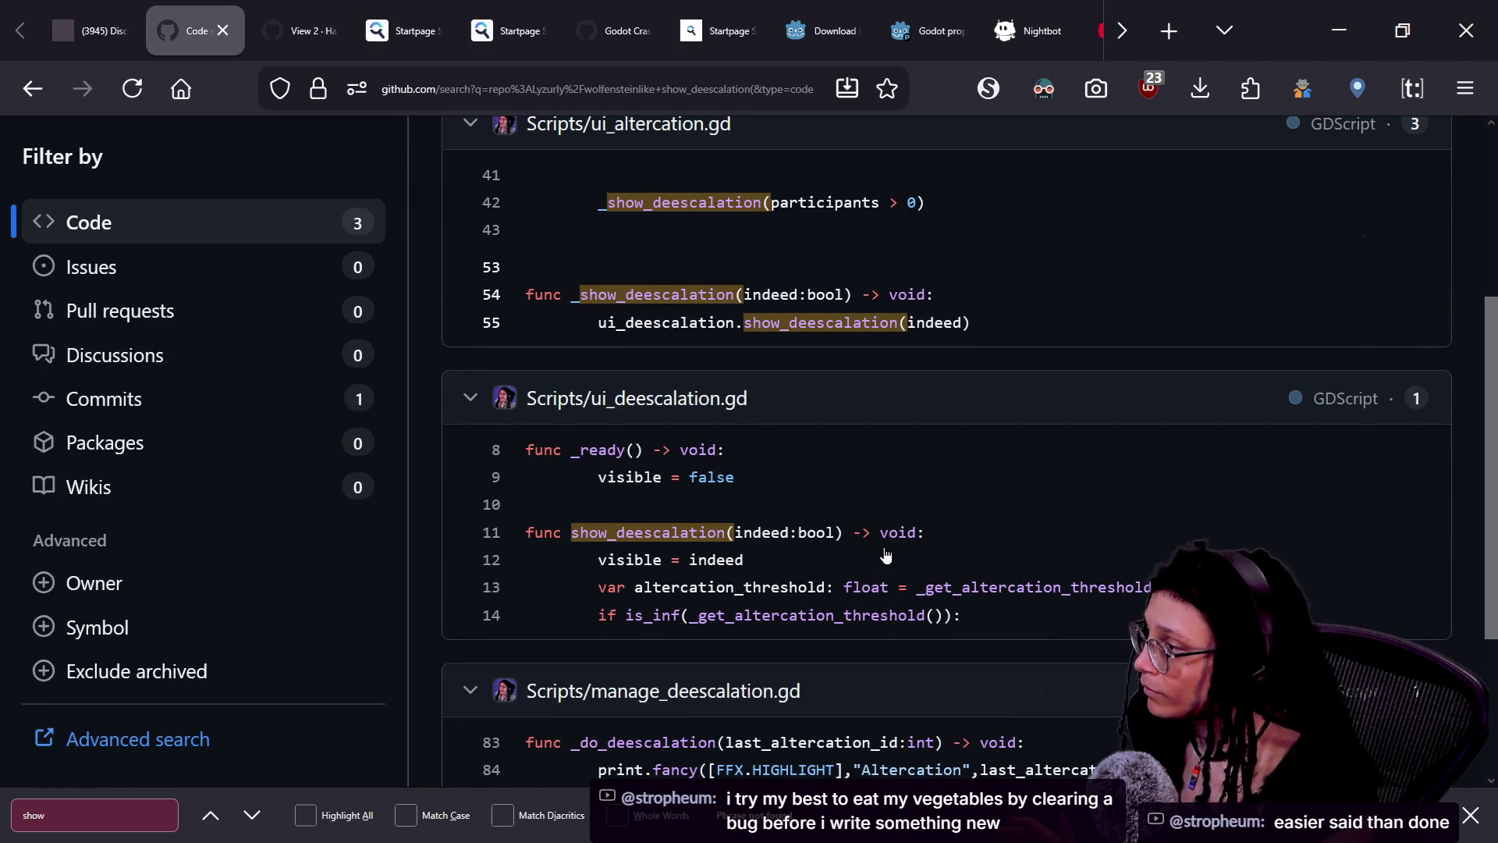
scroll(885, 556, down, 2)
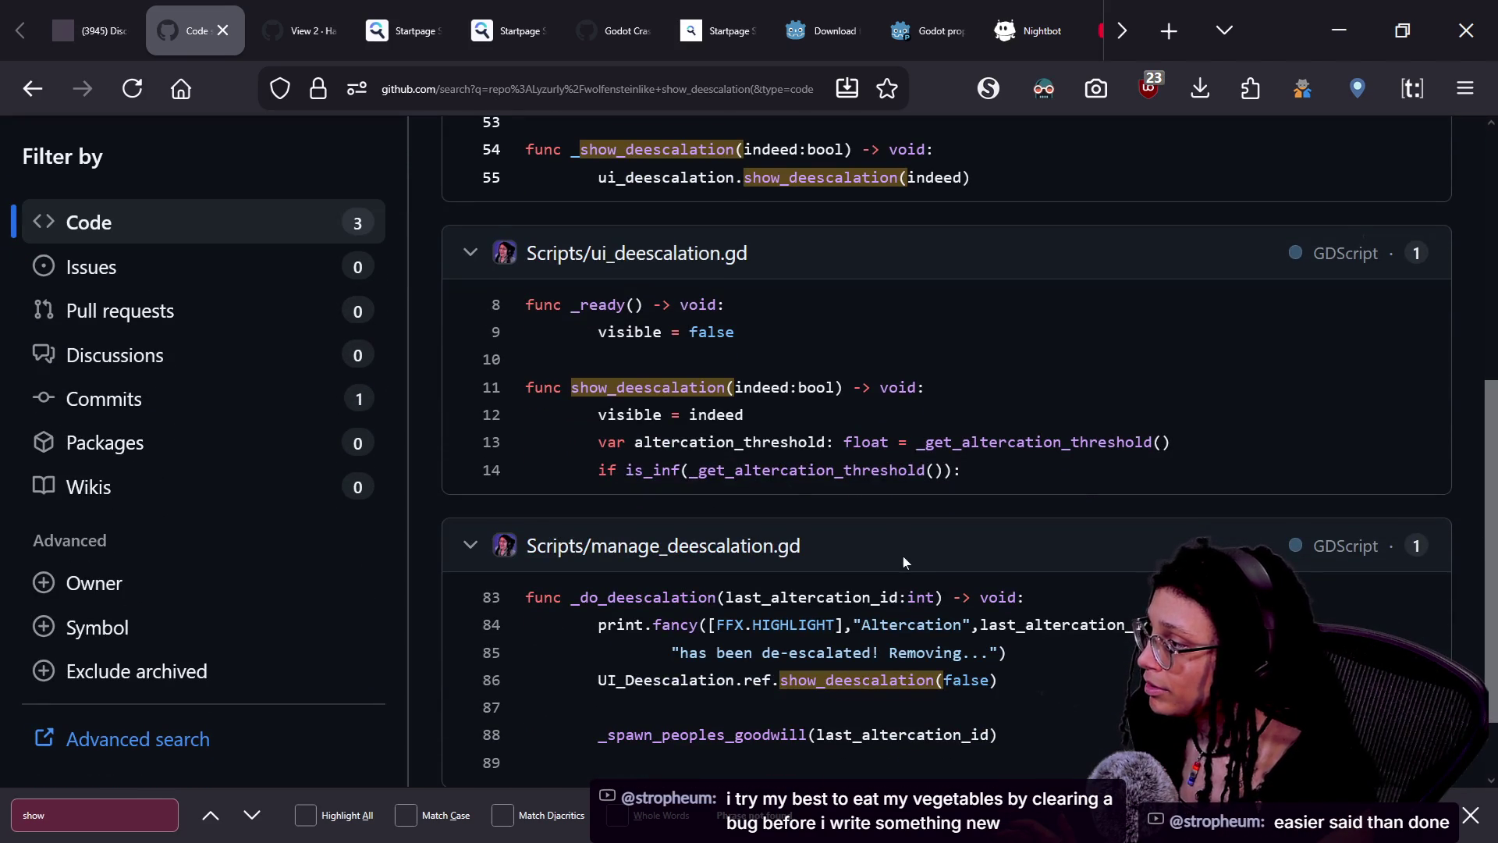
scroll(742, 632, down, 2)
scroll(742, 631, up, 7)
scroll(742, 631, down, 7)
scroll(742, 620, up, 2)
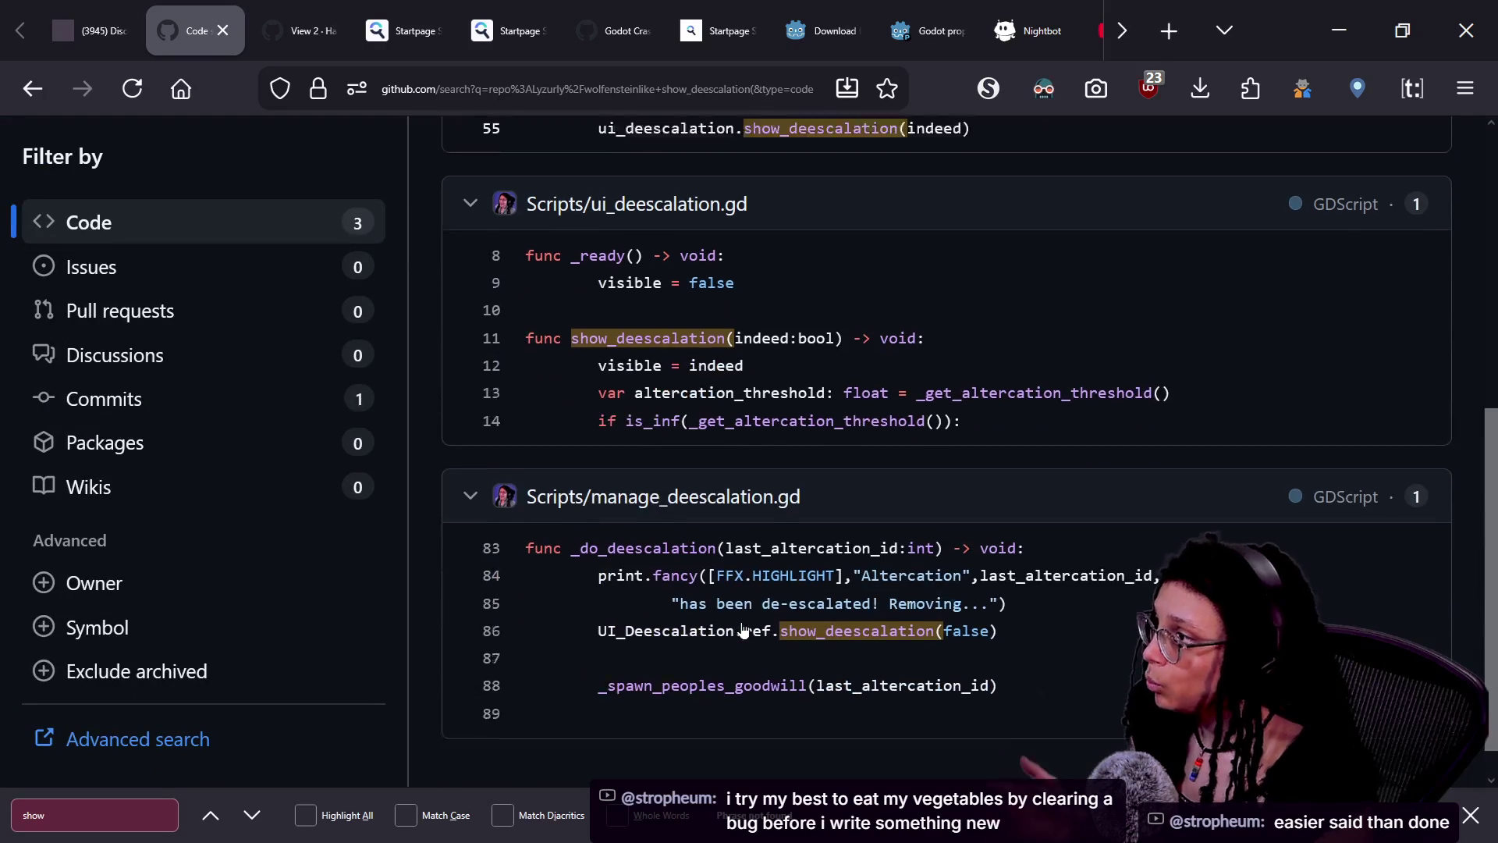
scroll(742, 621, up, 2)
scroll(879, 594, up, 2)
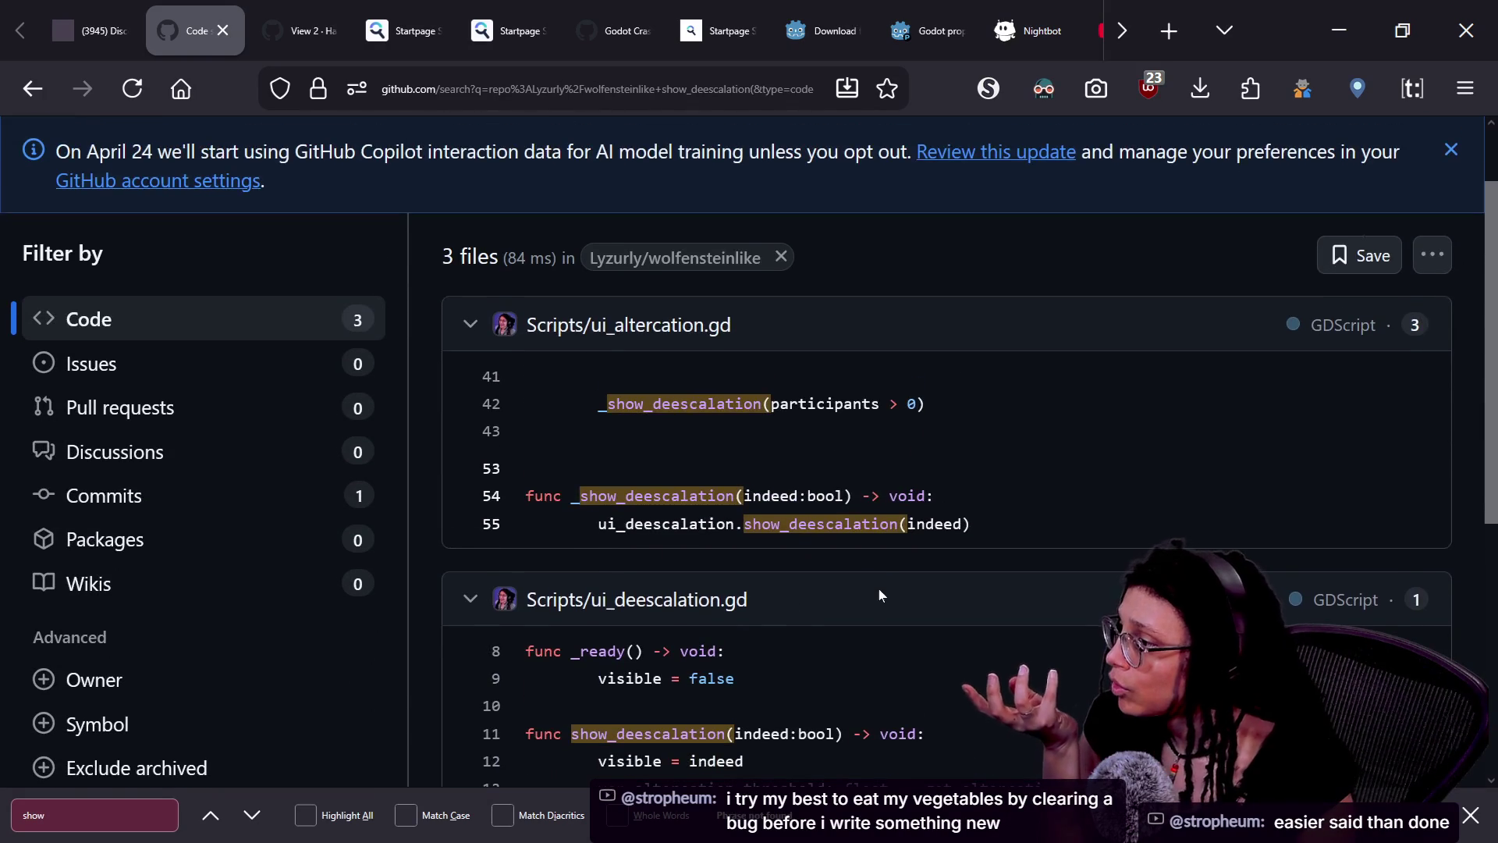
scroll(879, 594, down, 2)
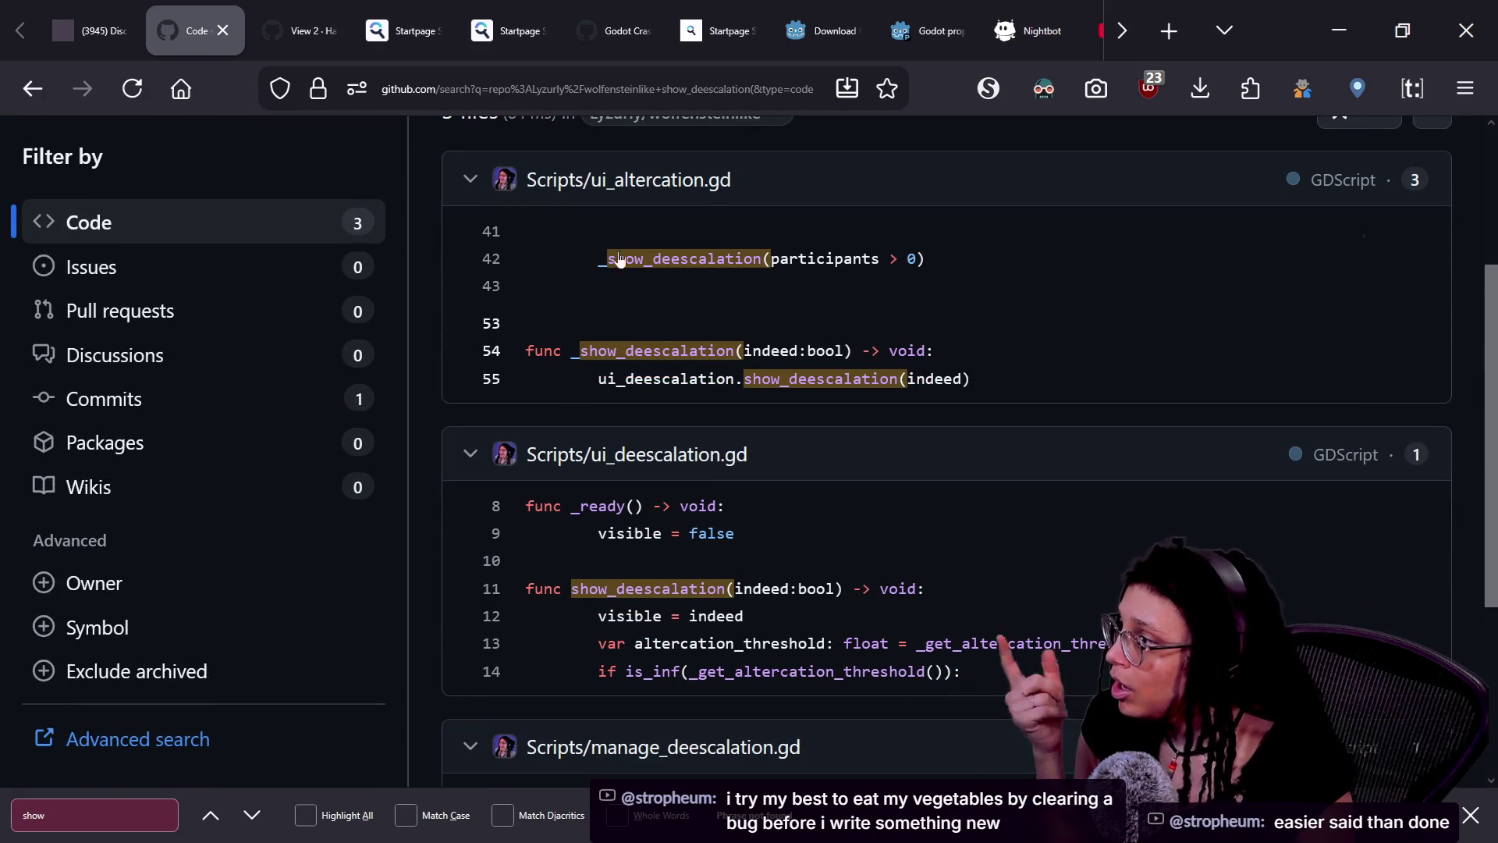
double_click(910, 258)
drag(910, 258, 780, 259)
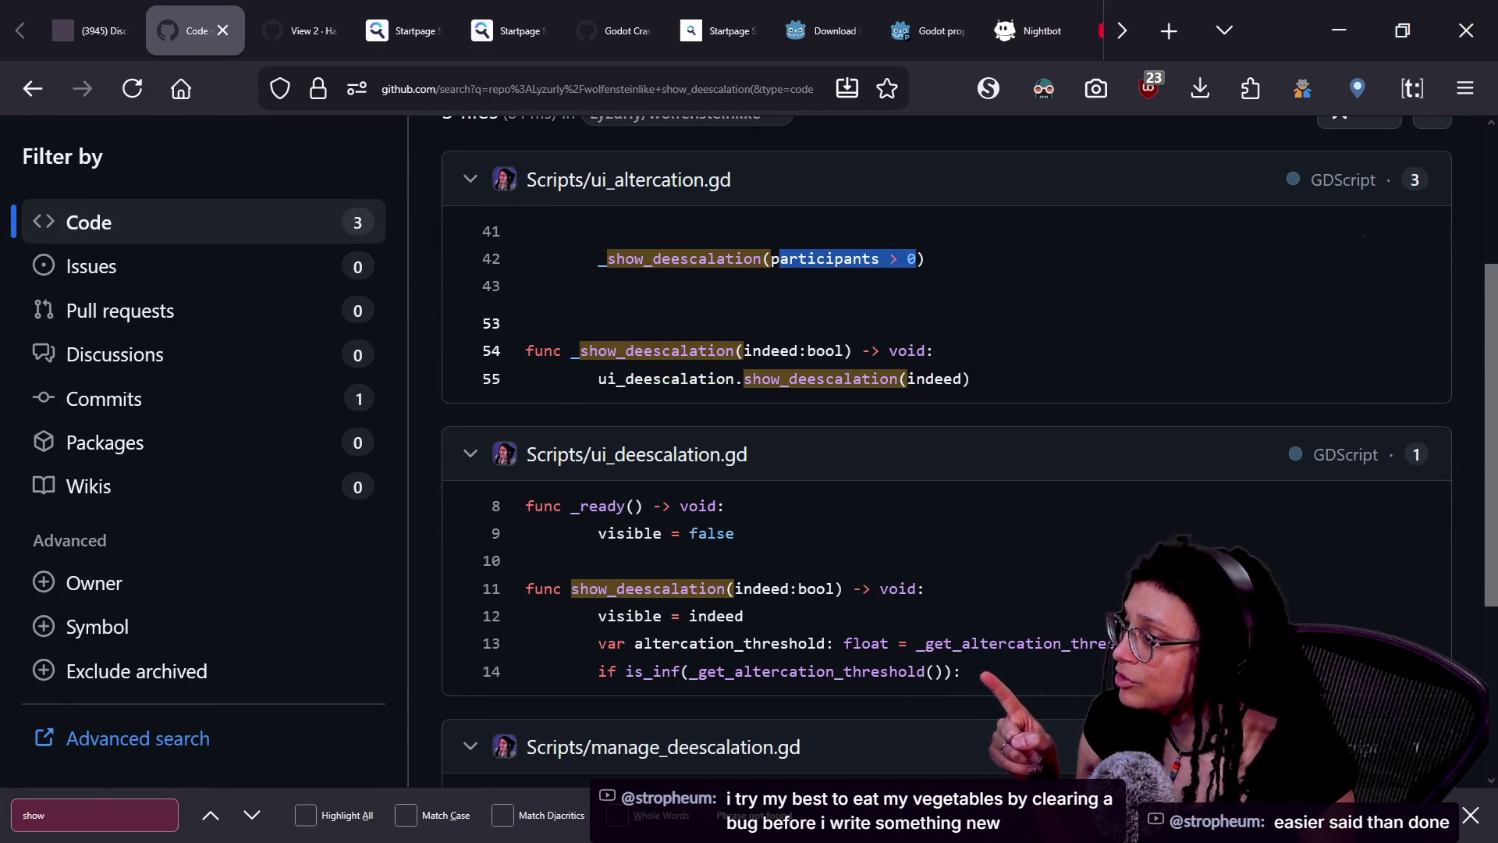
click(885, 262)
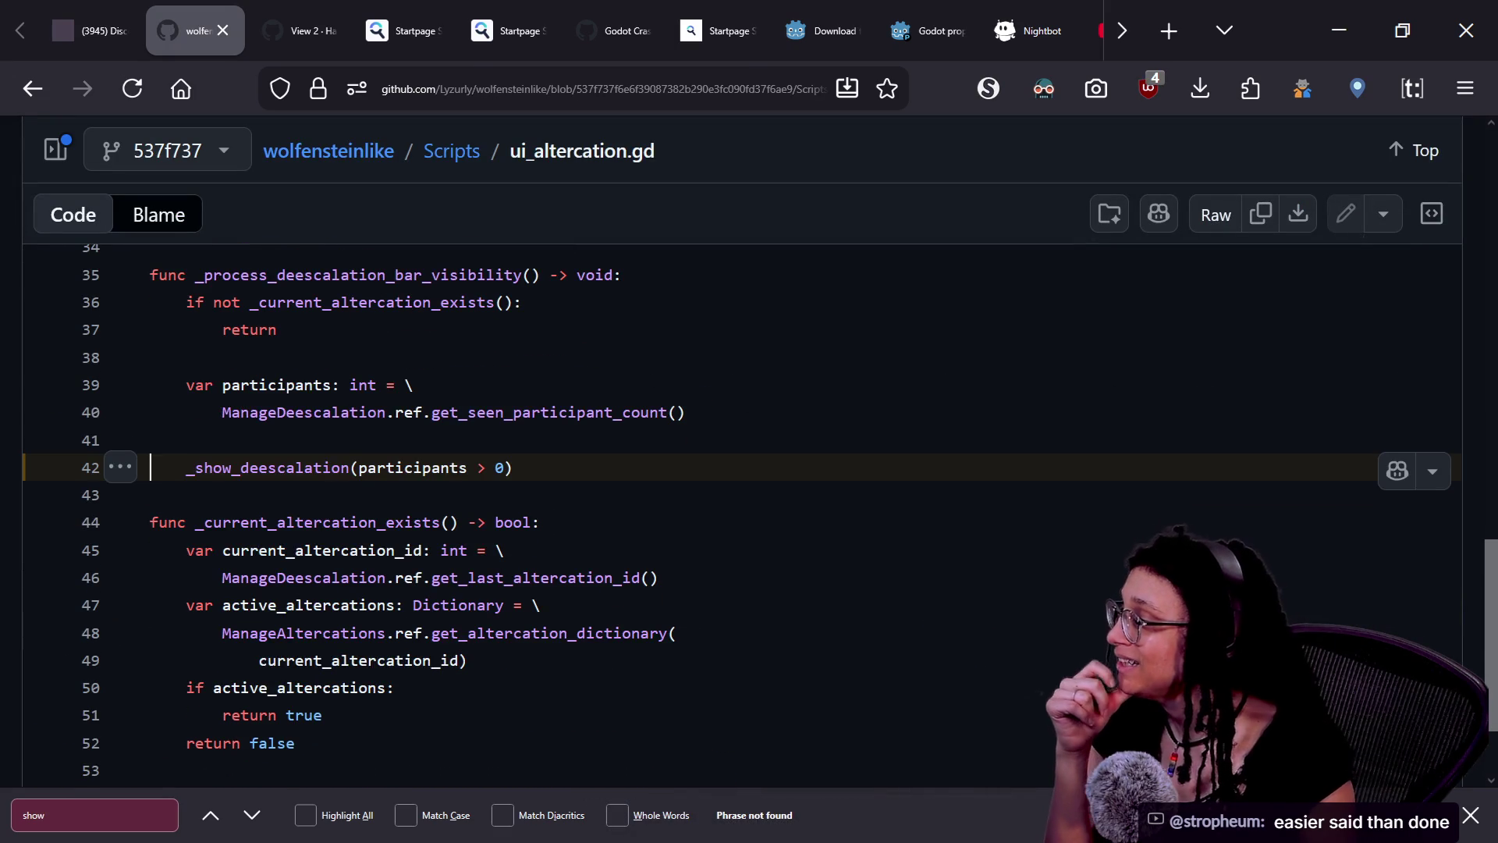
- Select the line 42 call and list get_seen_participant_count's reference on line 40
triple_click(149, 467)
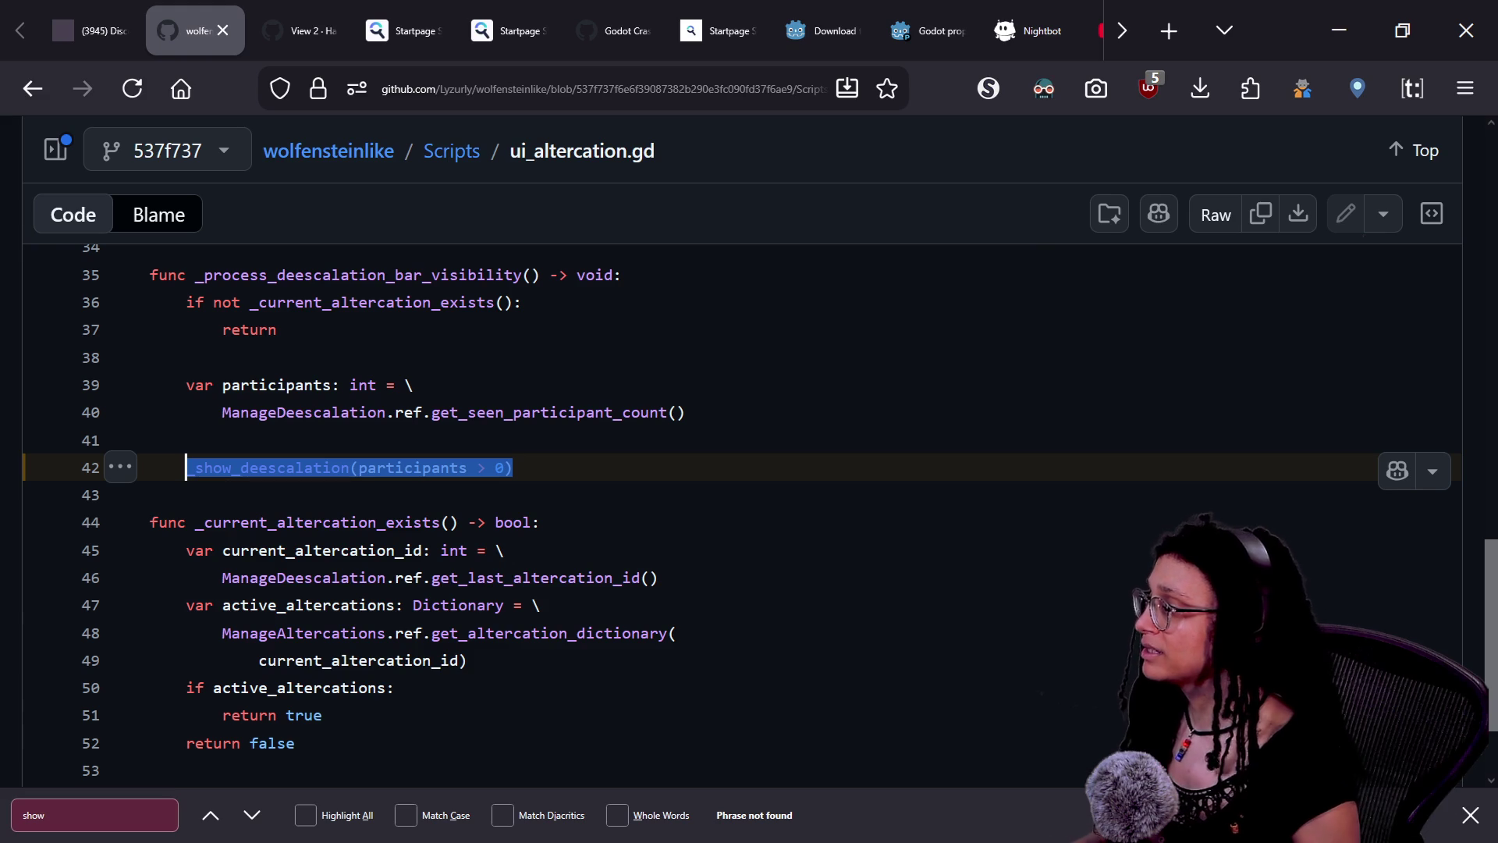
click(542, 412)
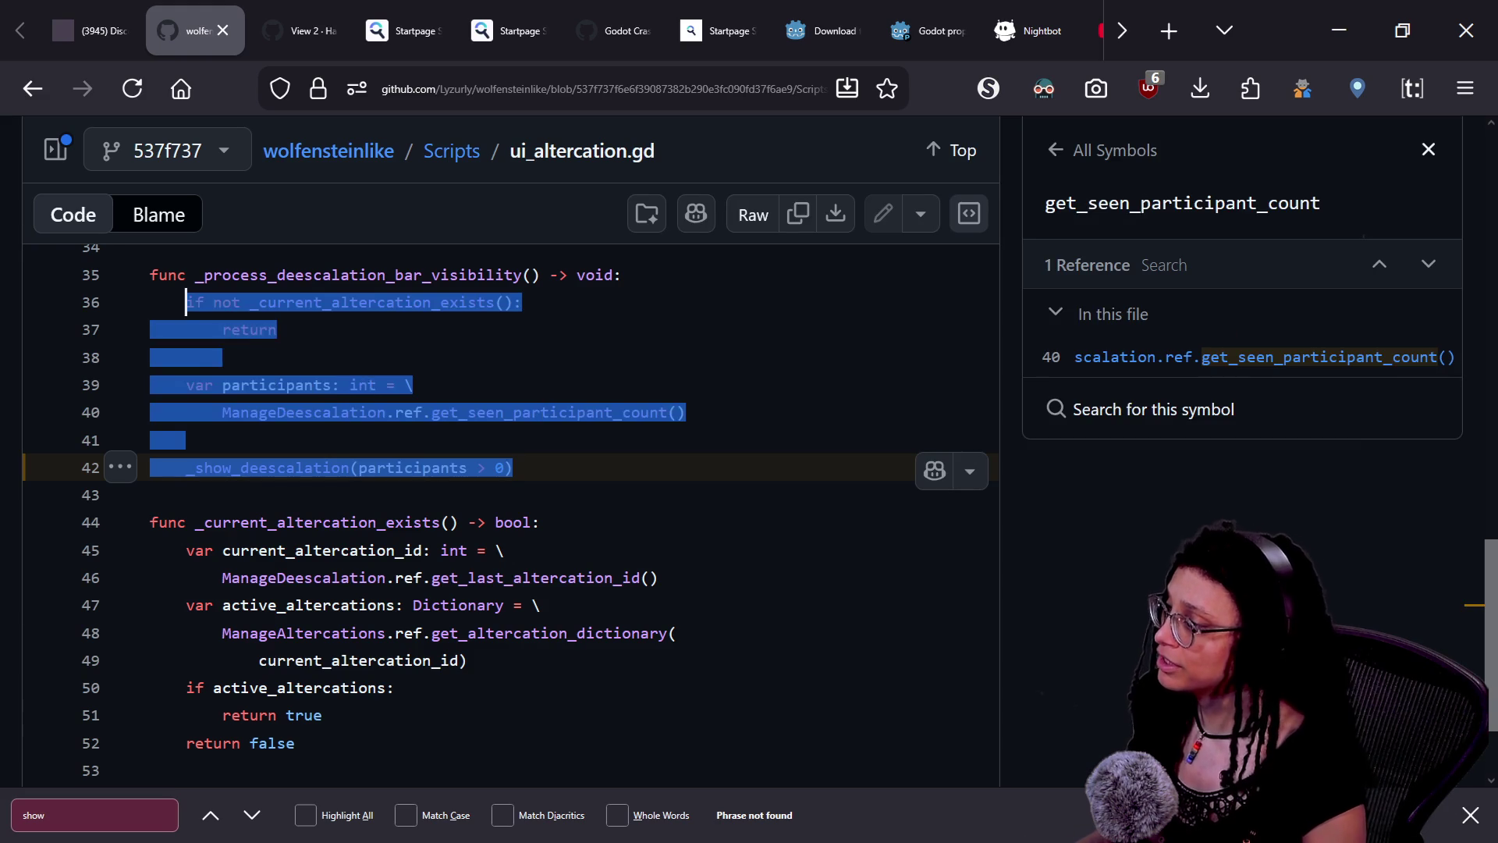
click(186, 439)
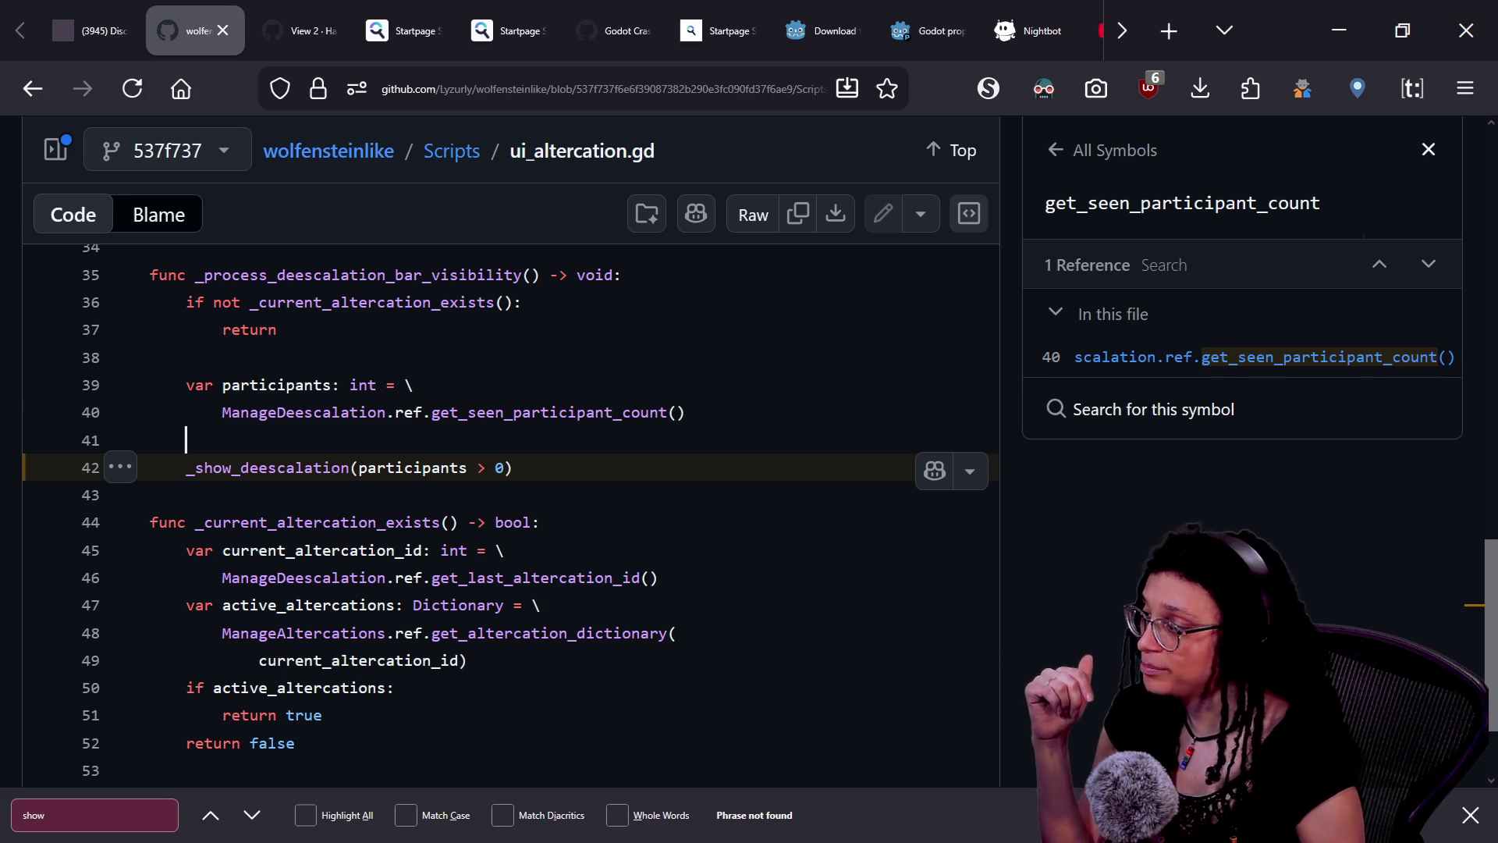
- Dismiss the go-to-line prompt and switch back to the Godot editor
key(l)
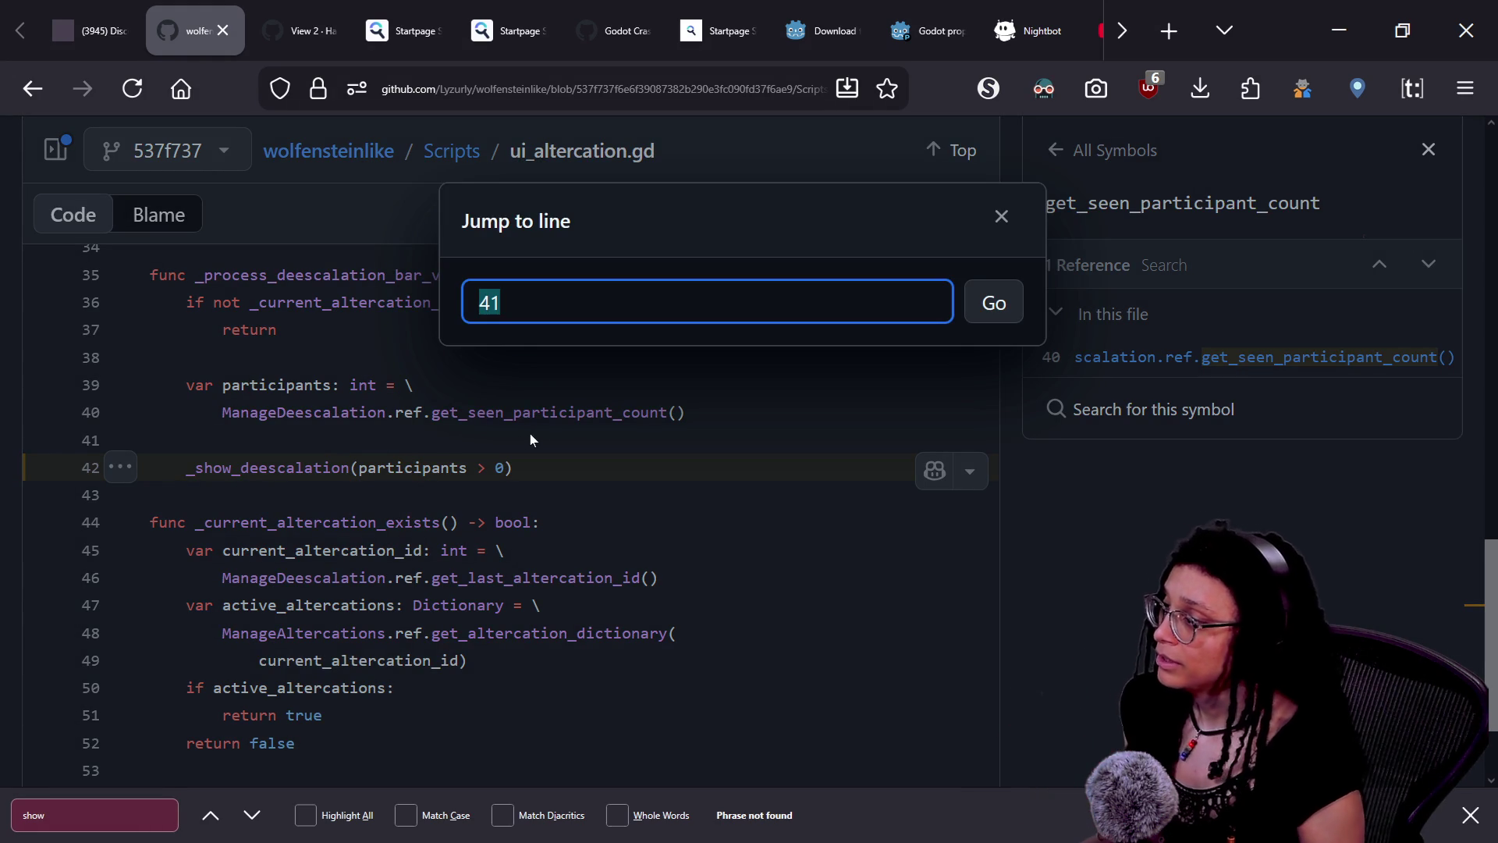
key(BackSpace)
key(Escape)
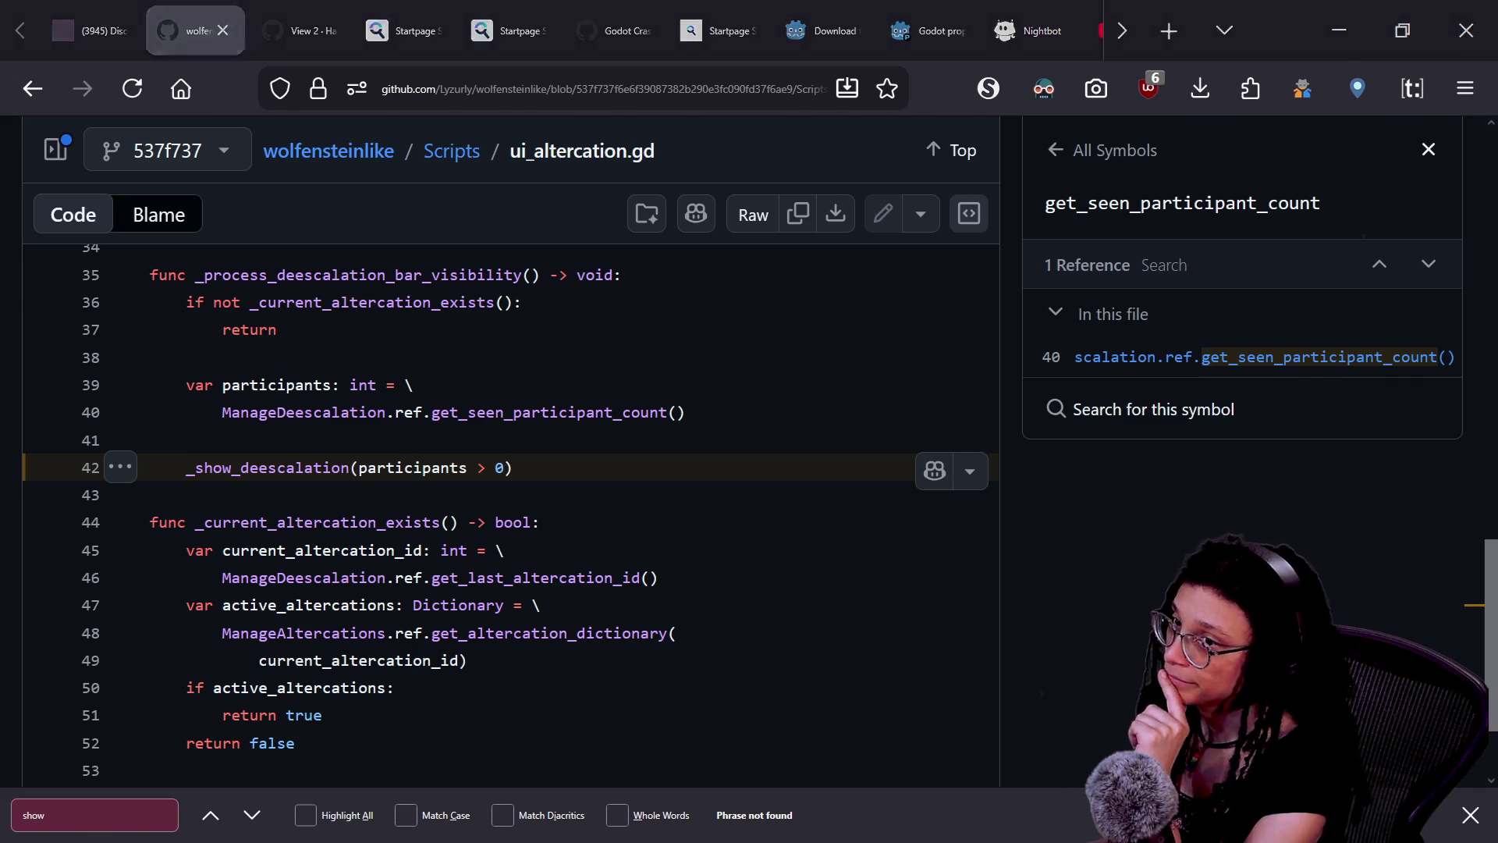
key(alt+Tab)
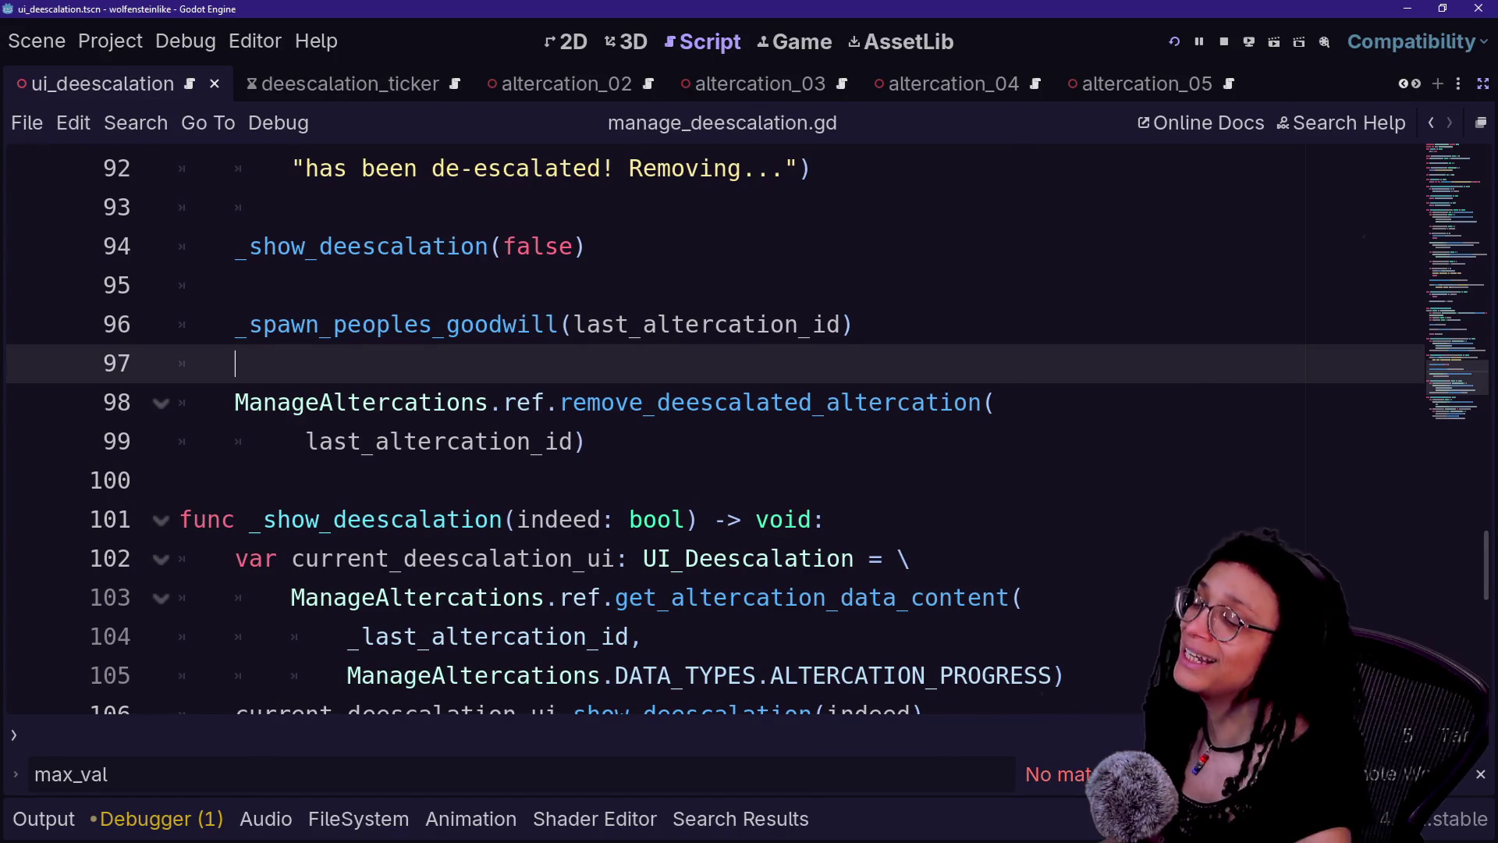
key(alt+Tab)
key(Down)
key(shift+End)
key(Right)
key(Right)
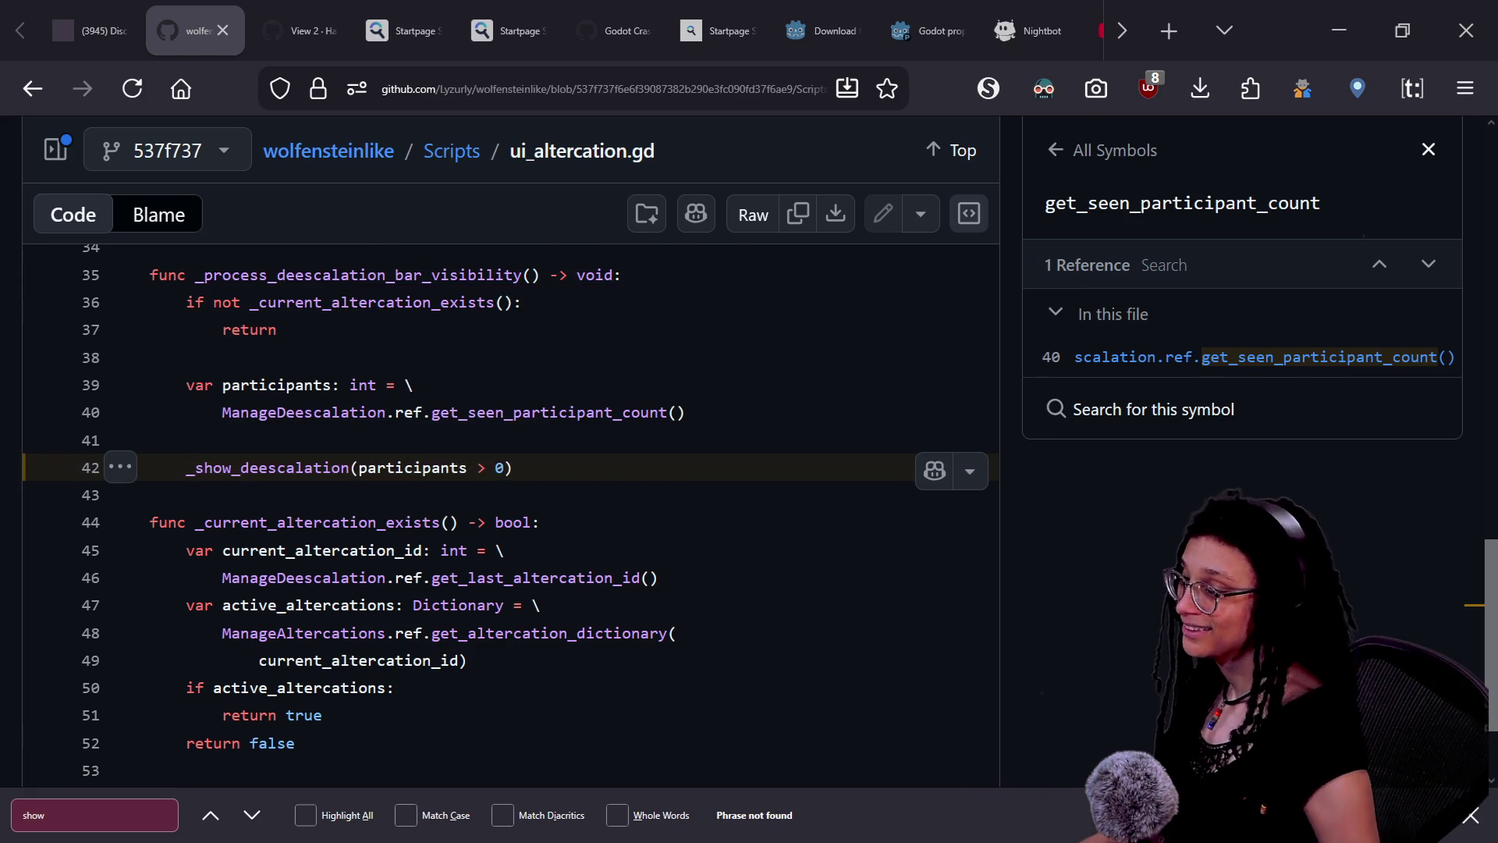
key(alt+Tab)
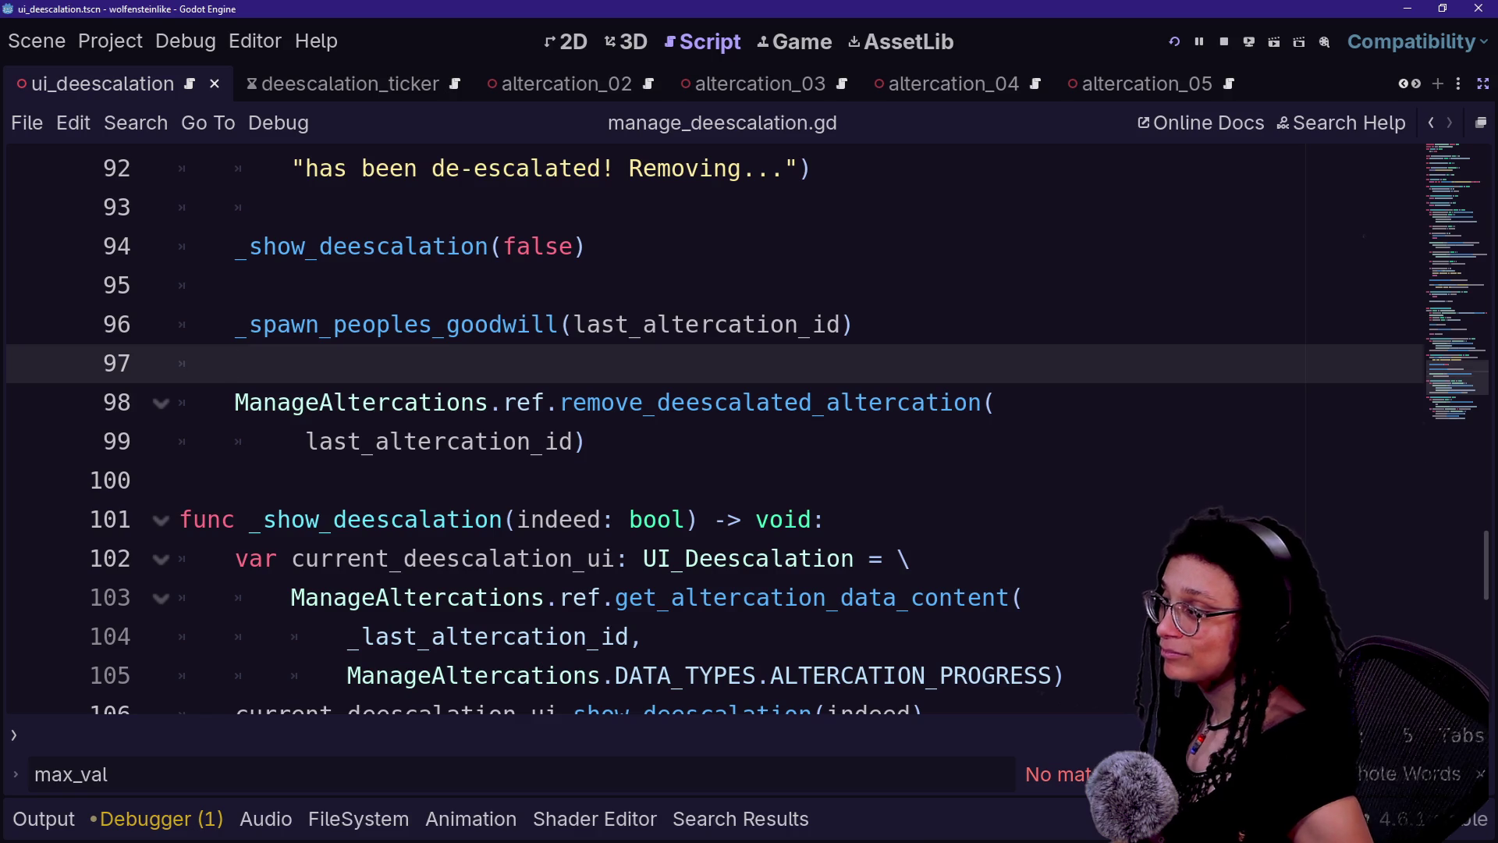
click(799, 323)
click(236, 363)
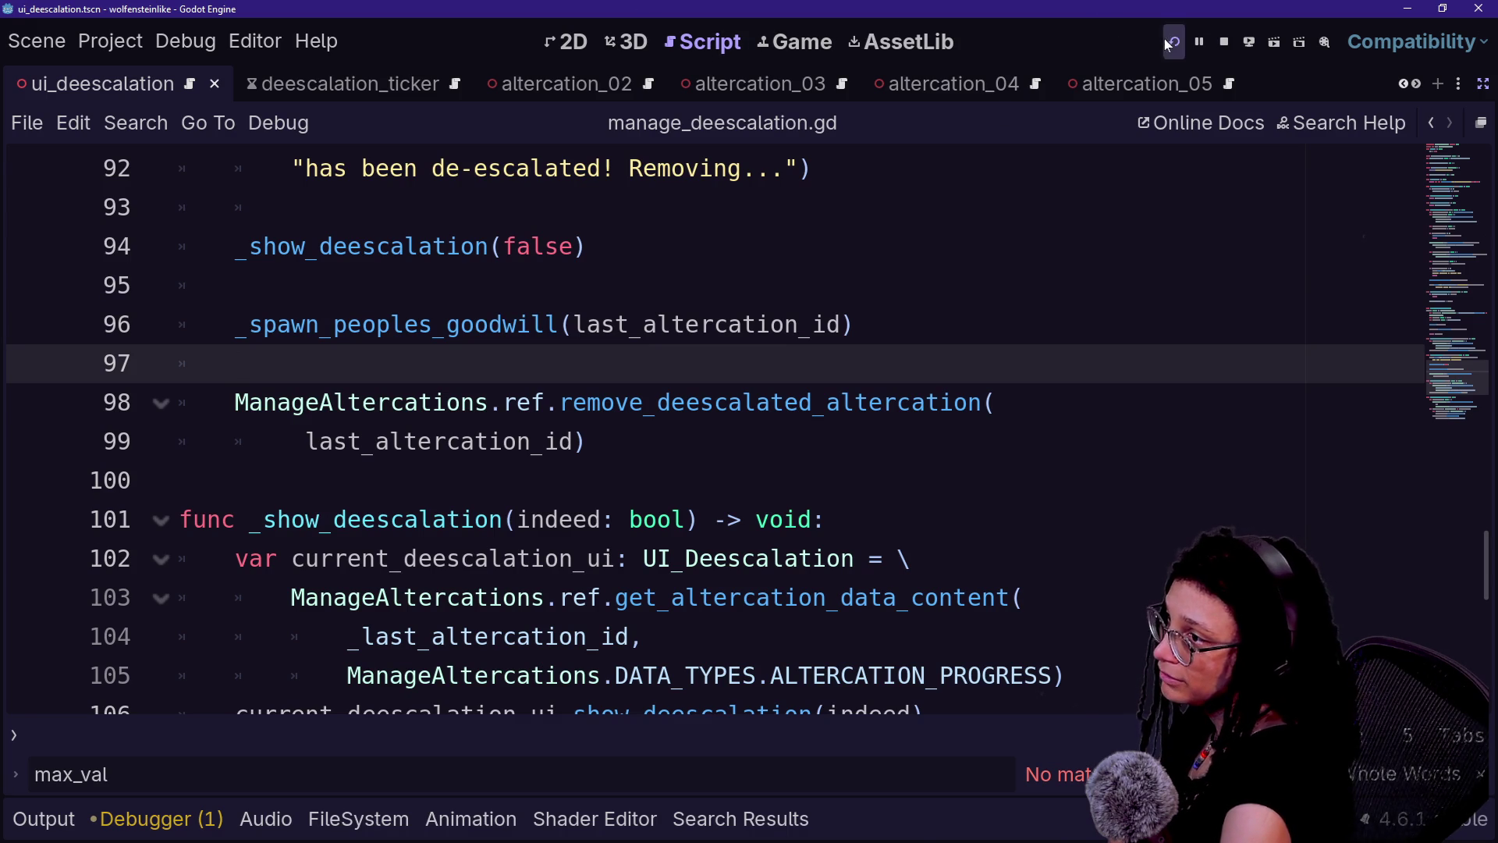
- Run the altercation_05 scene, watch face detection in the Game view, then reopen altercation_05.gd
click(1173, 42)
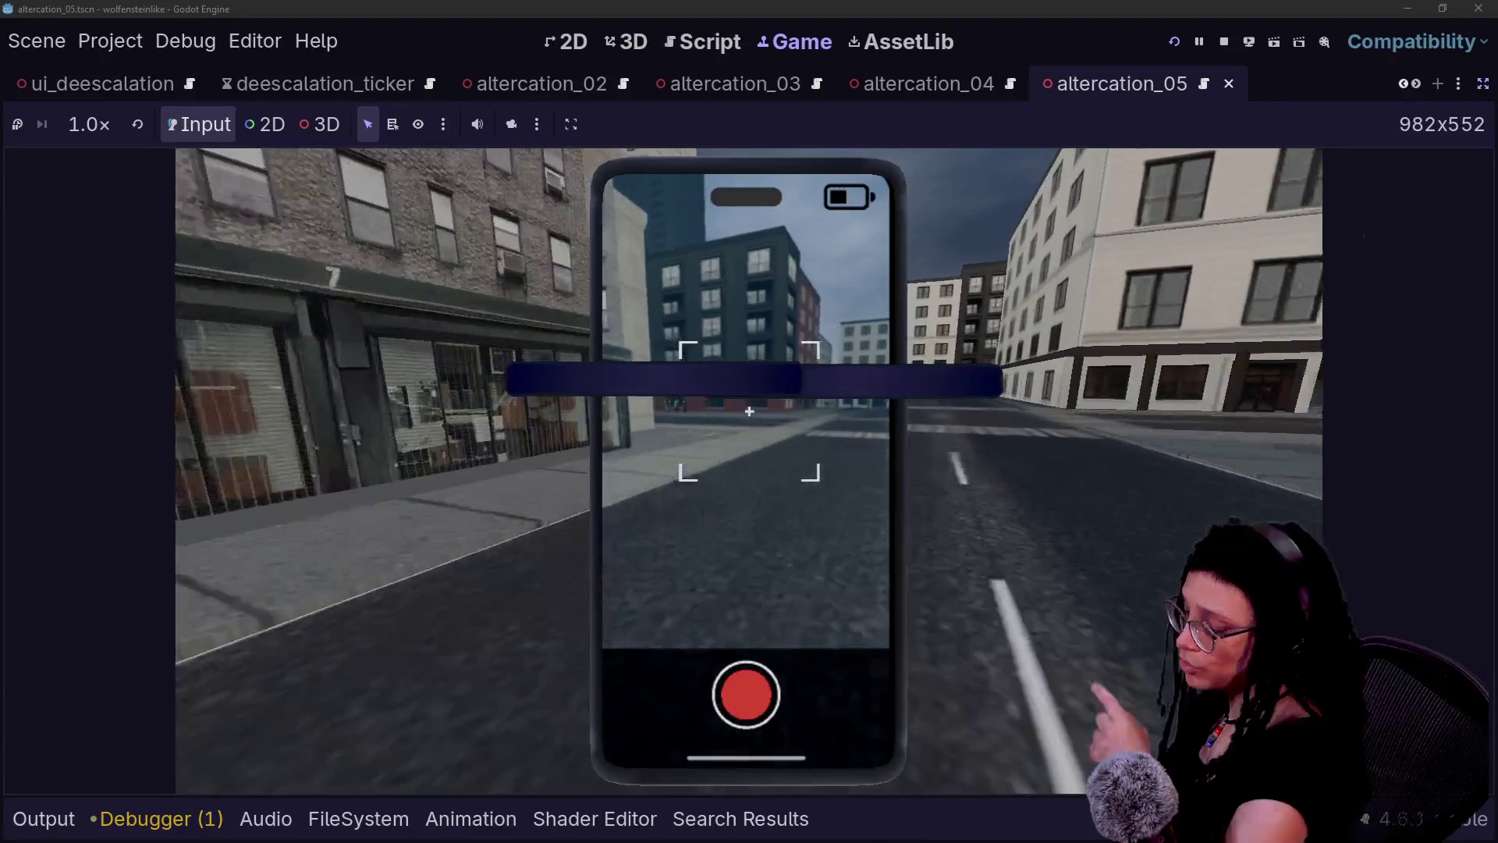
click(694, 47)
click(804, 39)
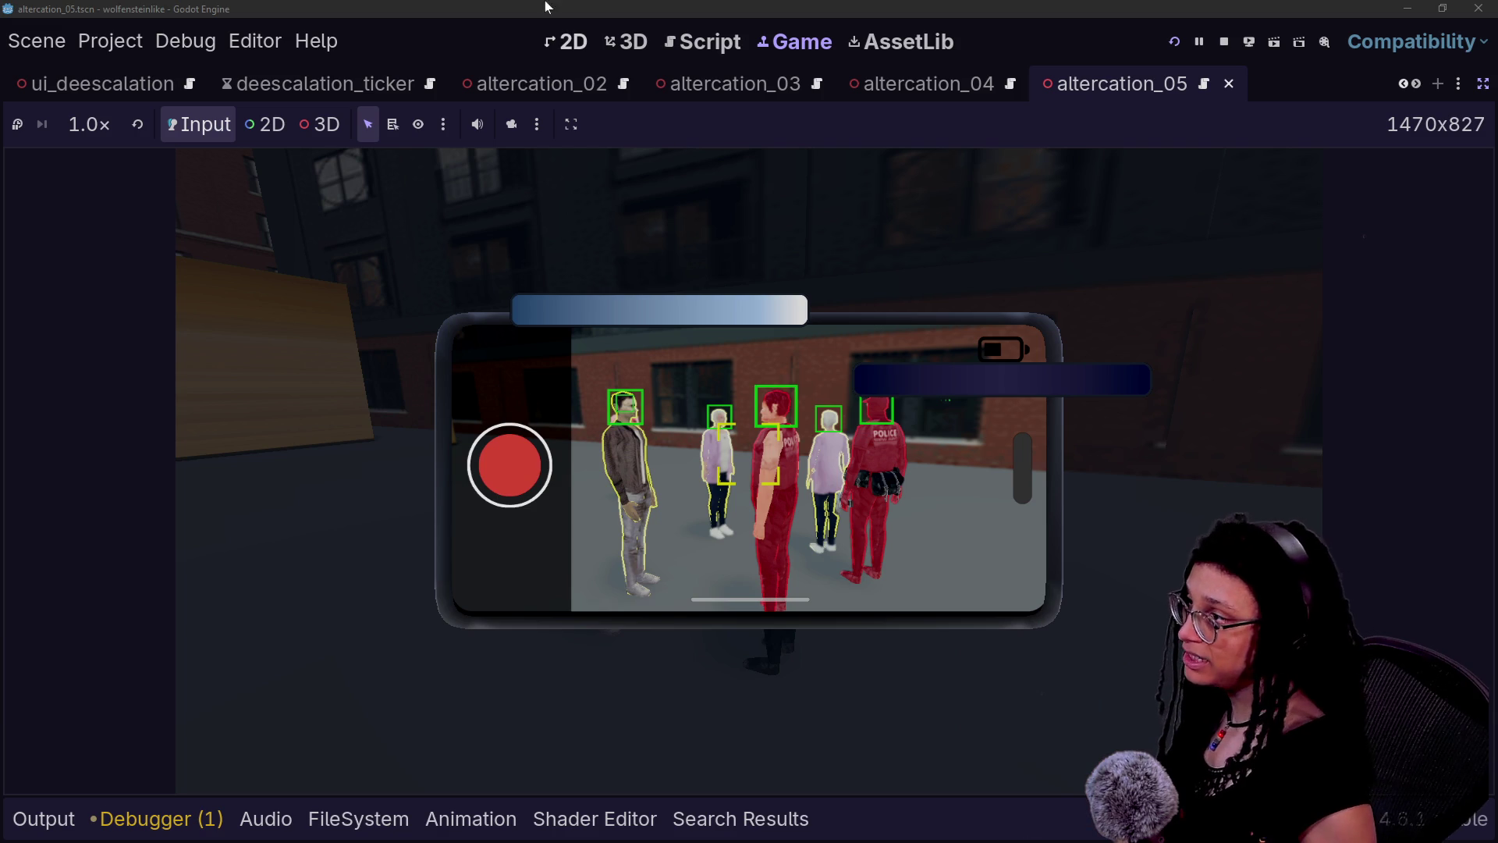
click(710, 42)
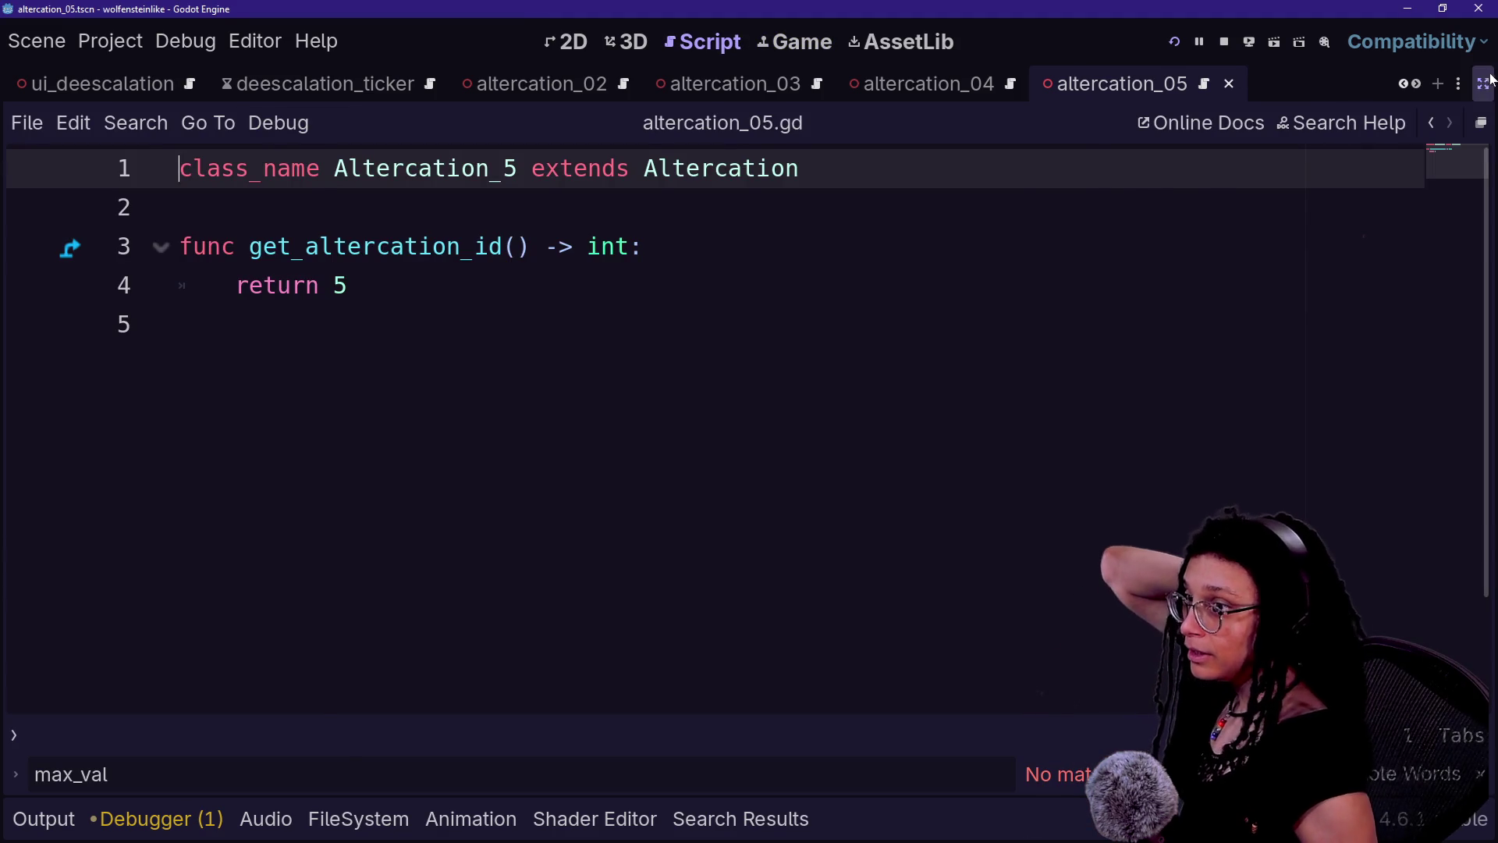
- Restore the side docks and quick-open ui_deescalation.gd
click(1482, 84)
click(507, 363)
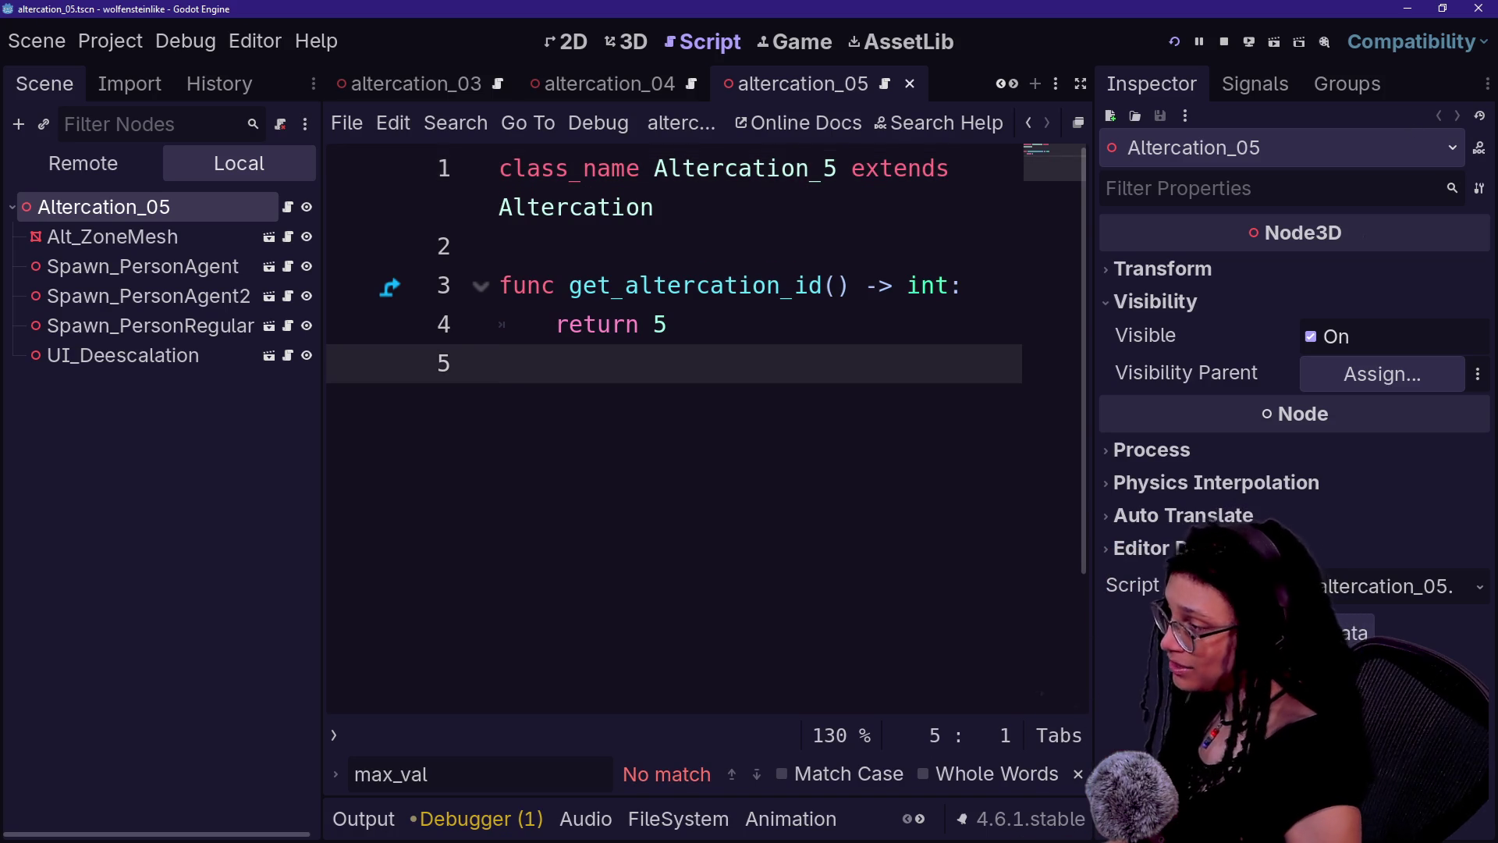
key(shift+alt+o)
key(Down)
key(Return)
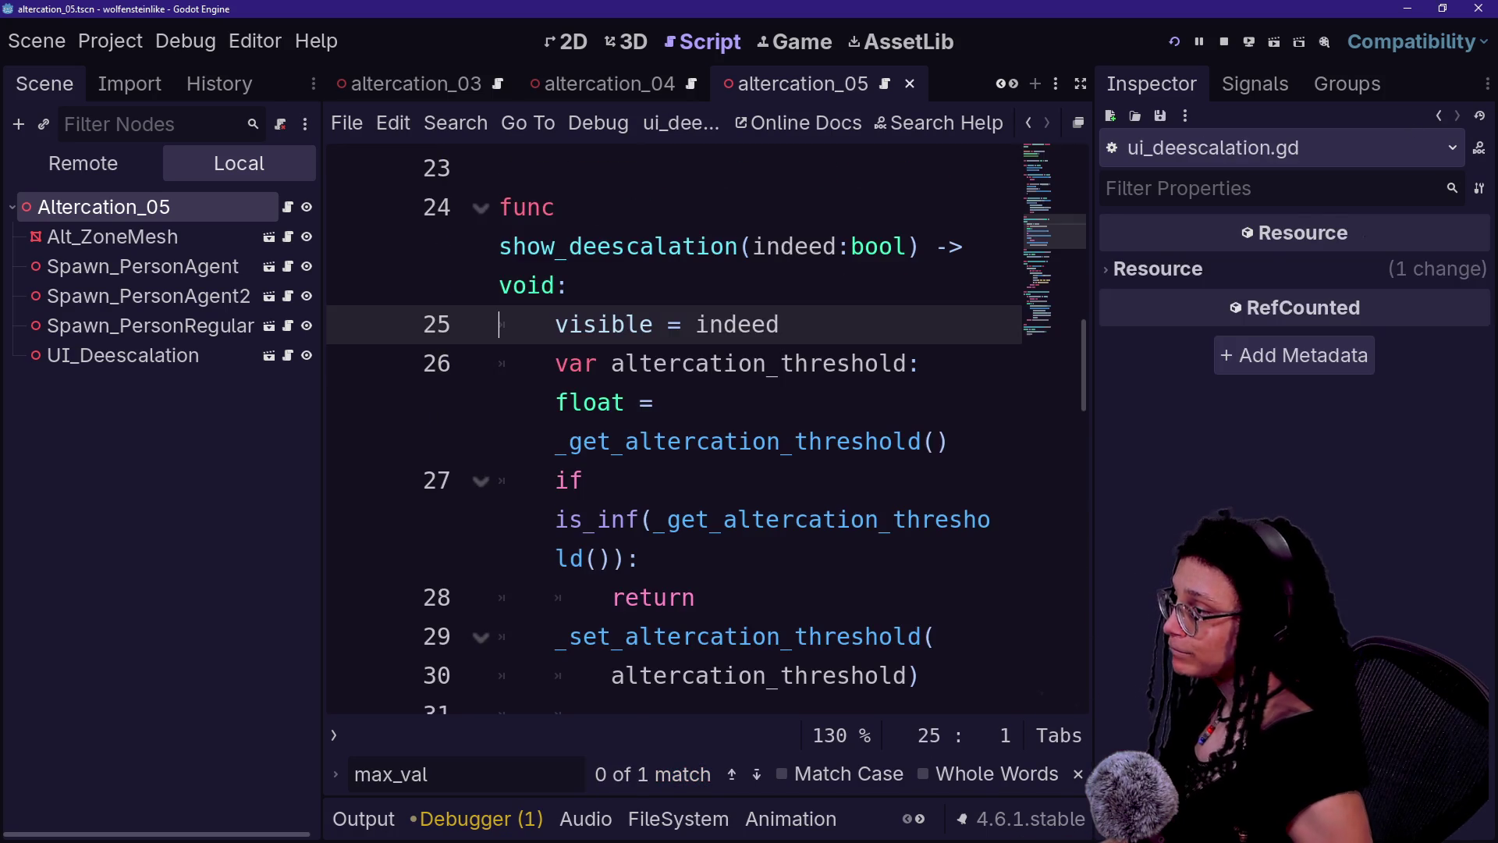
- Switch to distraction-free mode and search the script for set_alterc
key(ctrl+shift+F11)
key(ctrl+f)
text(max_va)
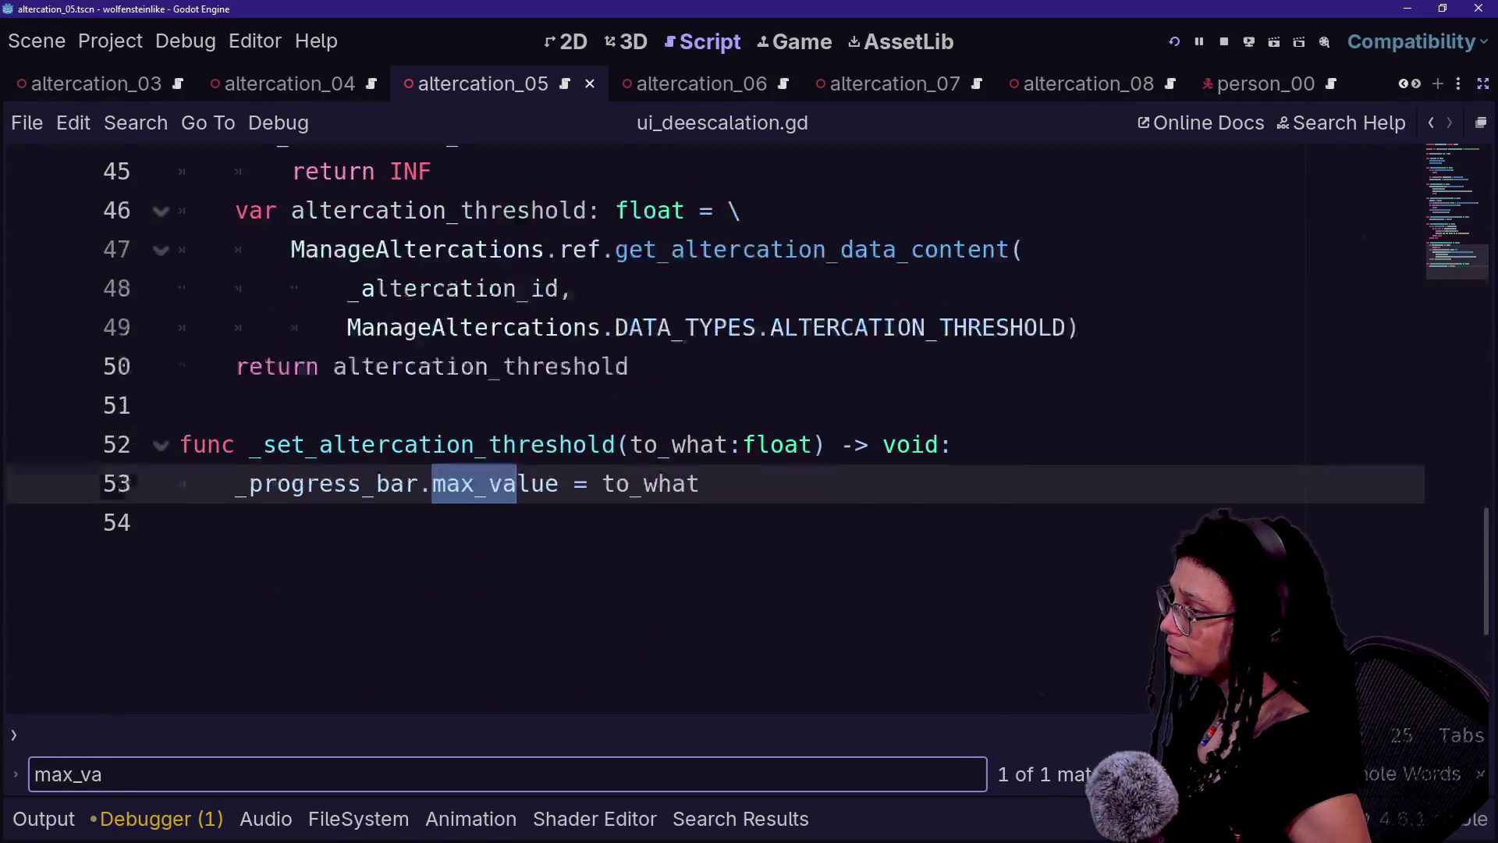
key(ctrl+f)
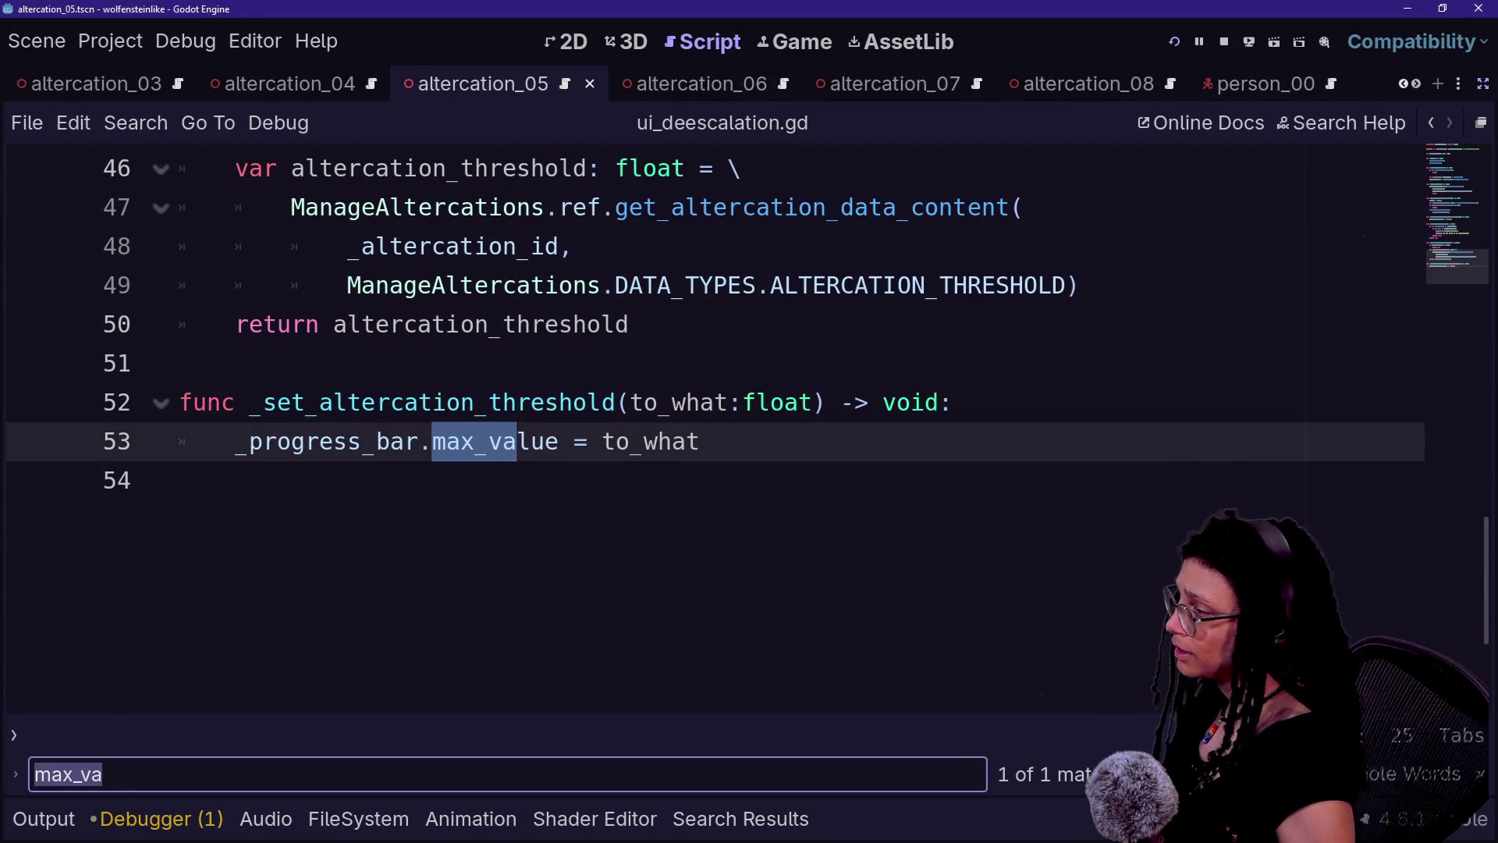
text(set_alterc)
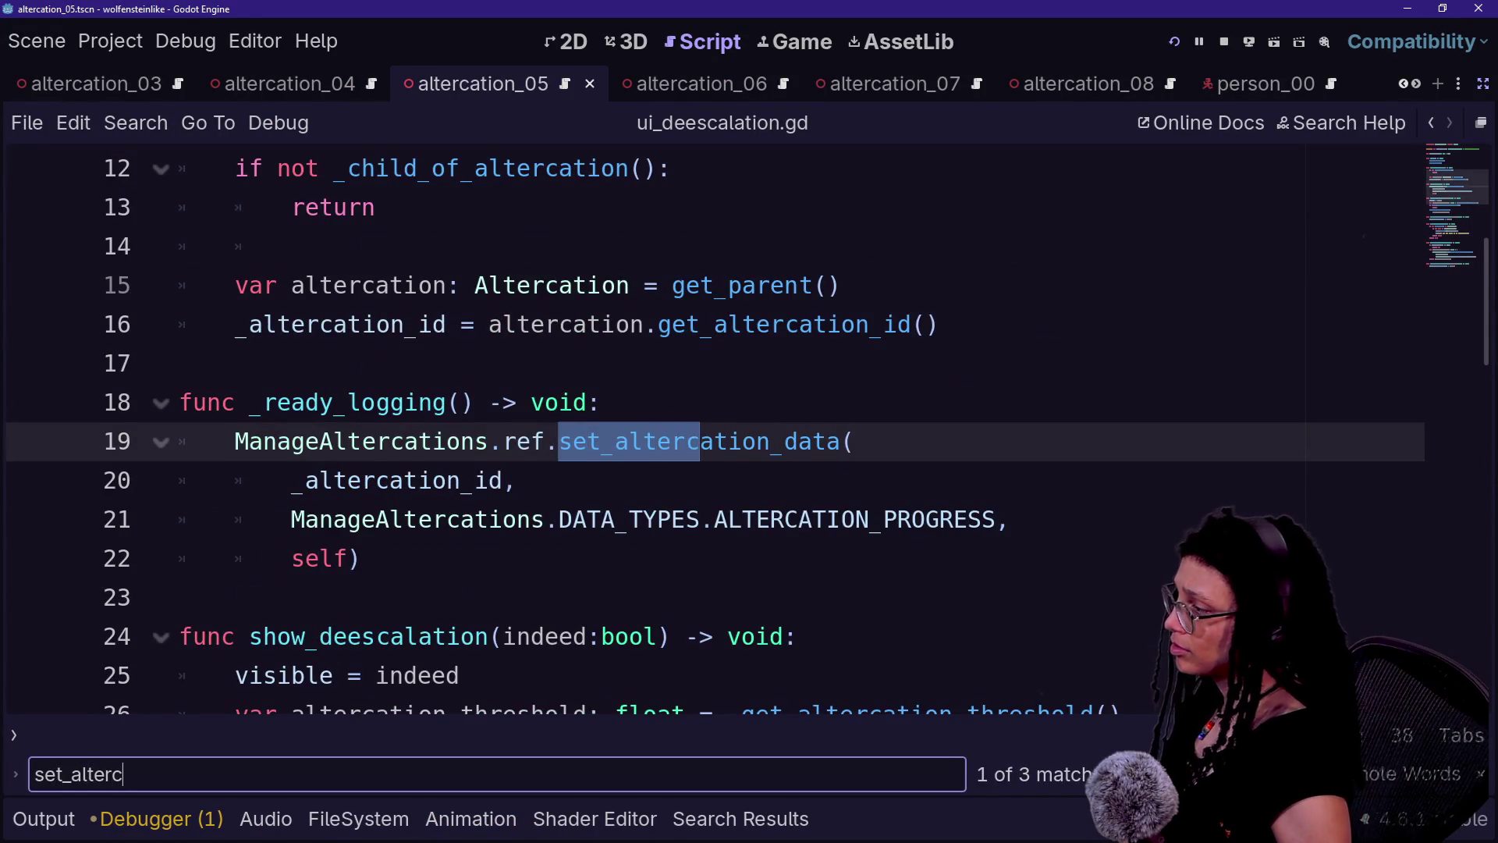
key(Return)
click(320, 402)
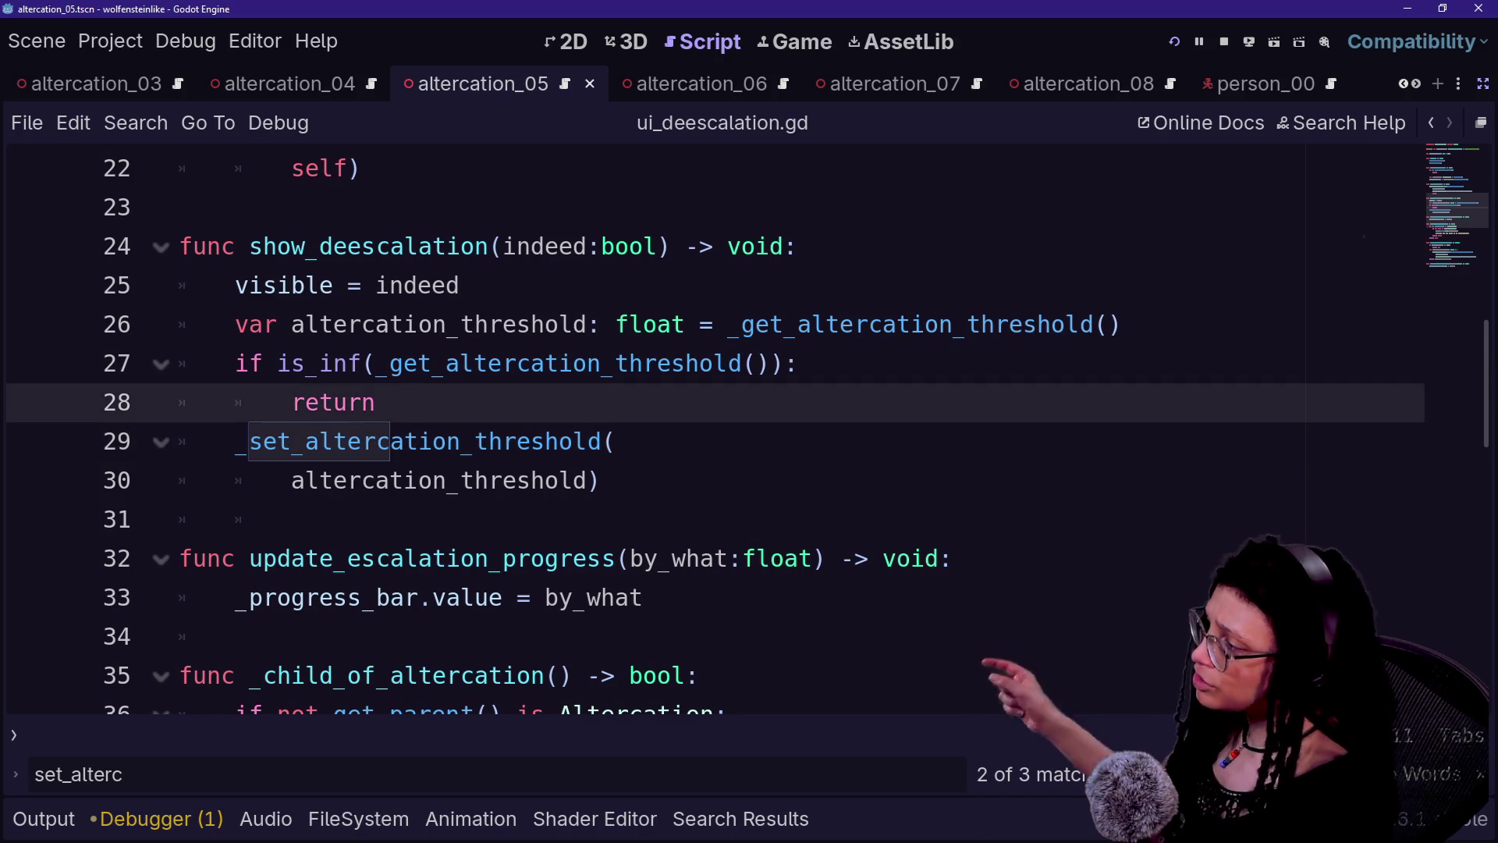
key(End)
- Select the _set_altercation_threshold call on lines 29–30 inside show_deescalation
mouse_move(262, 246)
mouse_down()
mouse_move(376, 246)
mouse_move(181, 207)
mouse_move(530, 246)
mouse_up()
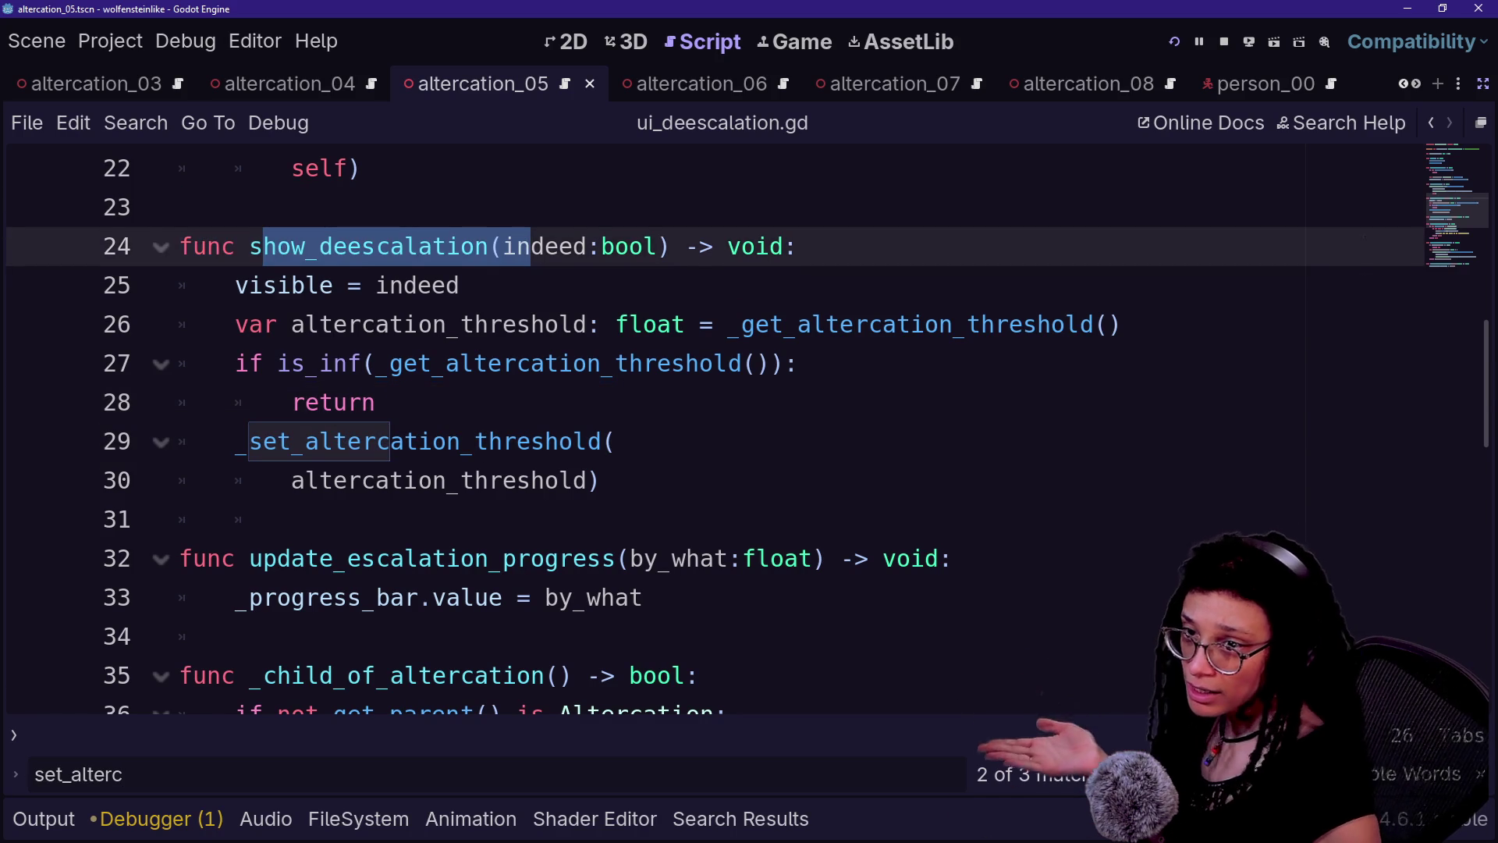
click(459, 285)
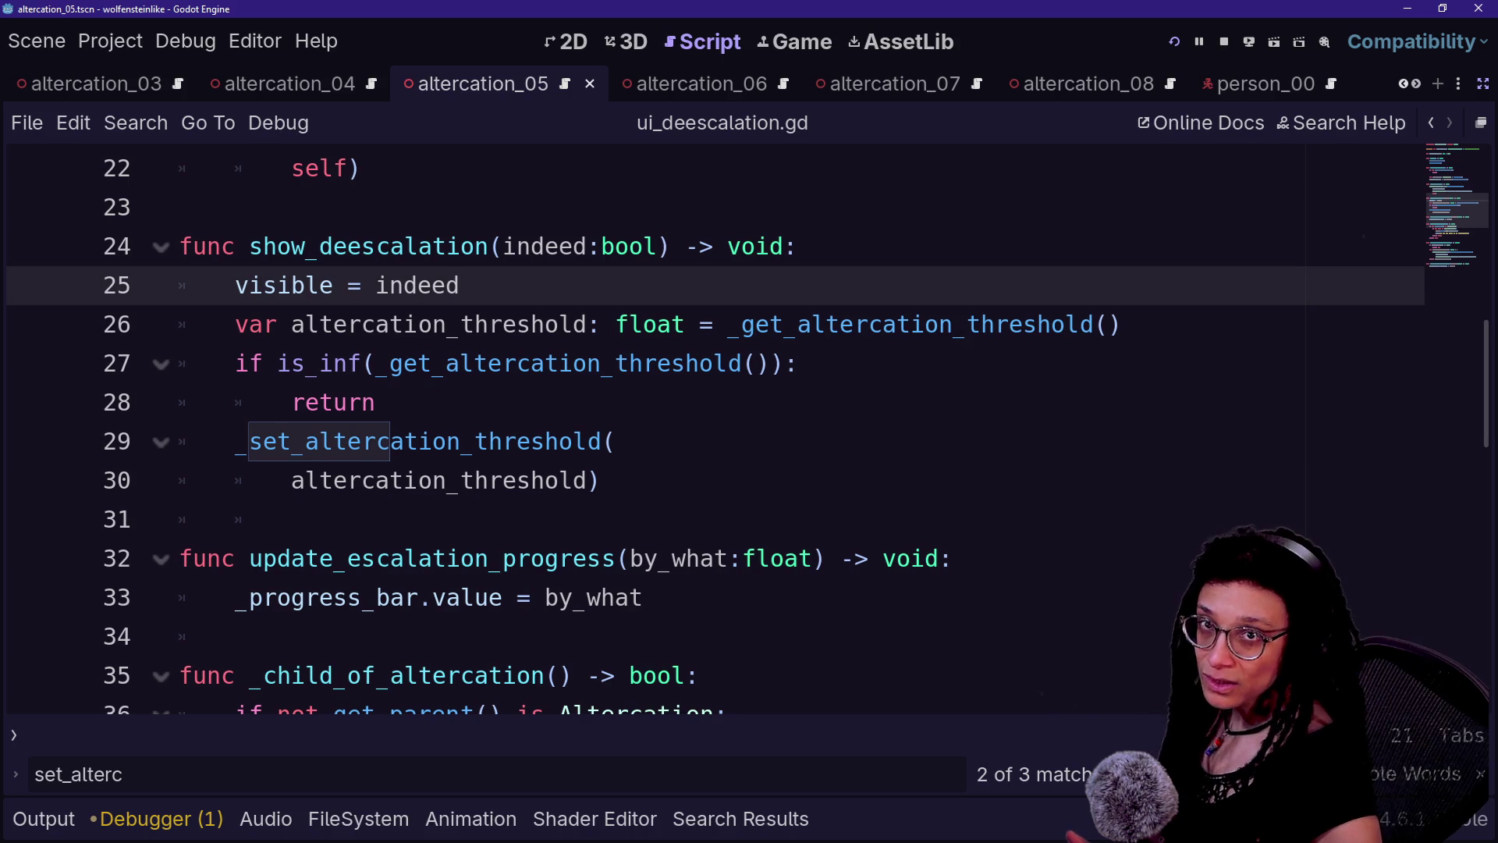
mouse_move(546, 480)
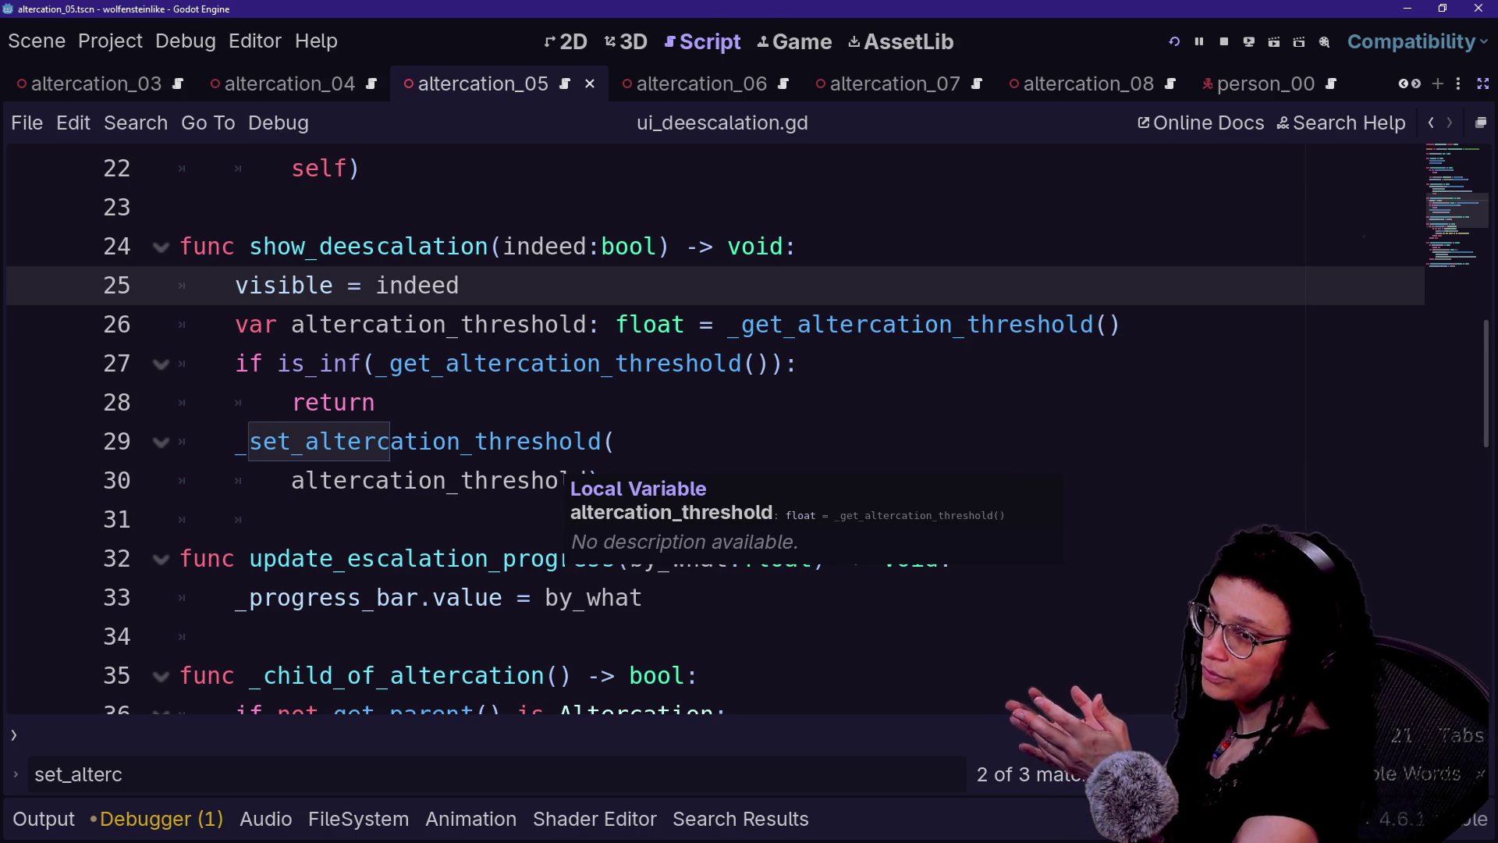
click(546, 246)
click(602, 480)
click(375, 402)
drag(236, 440, 241, 519)
click(602, 480)
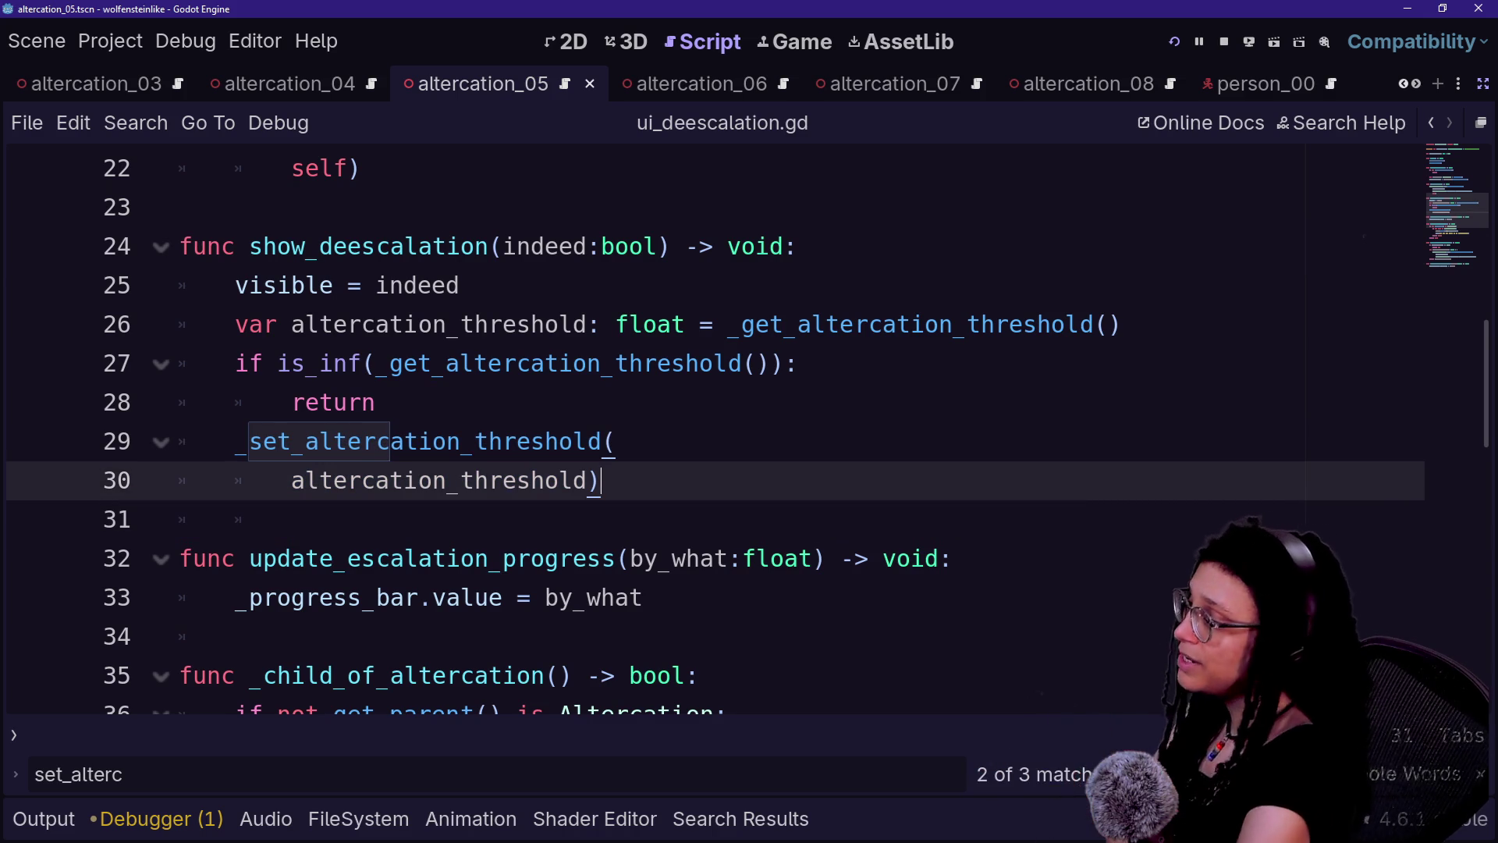
mouse_move(616, 441)
mouse_down()
mouse_move(376, 402)
mouse_move(616, 441)
mouse_move(602, 479)
mouse_up()
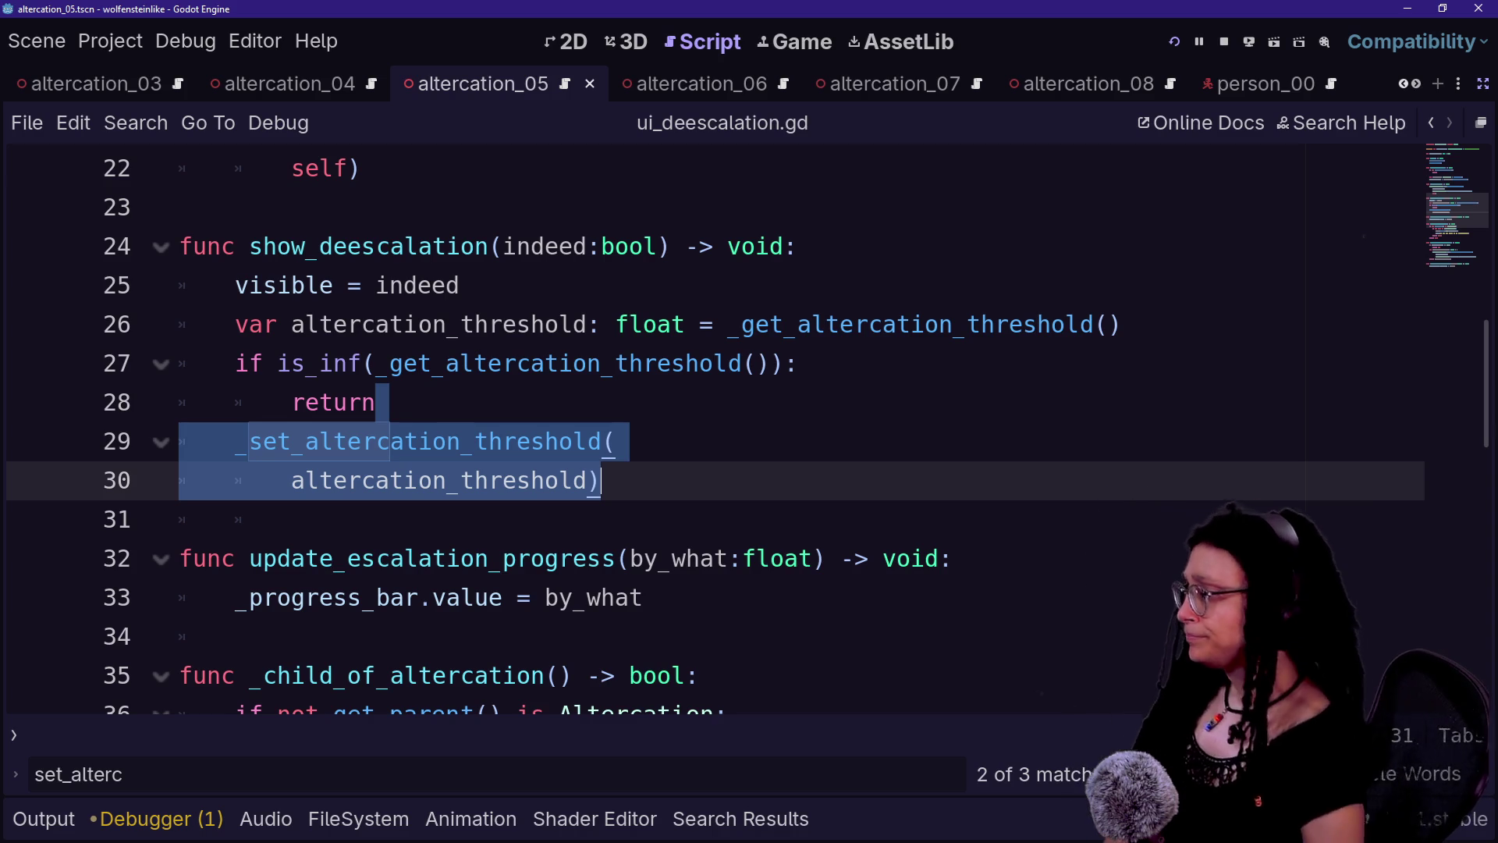
- Try removing the threshold lines 26–30 from show_deescalation, then undo to restore them
key(BackSpace)
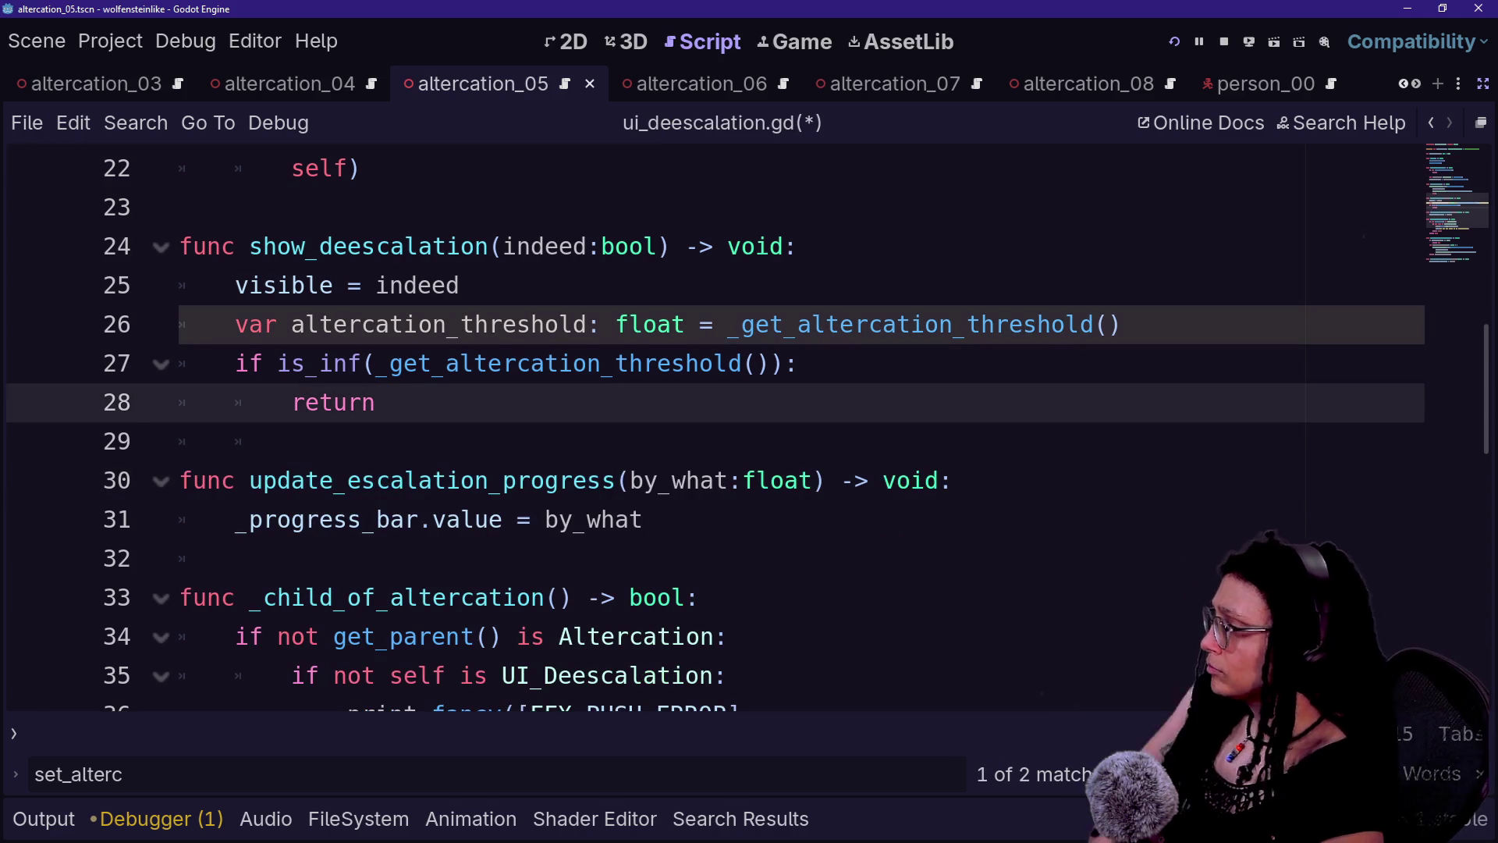
click(812, 480)
key(Down)
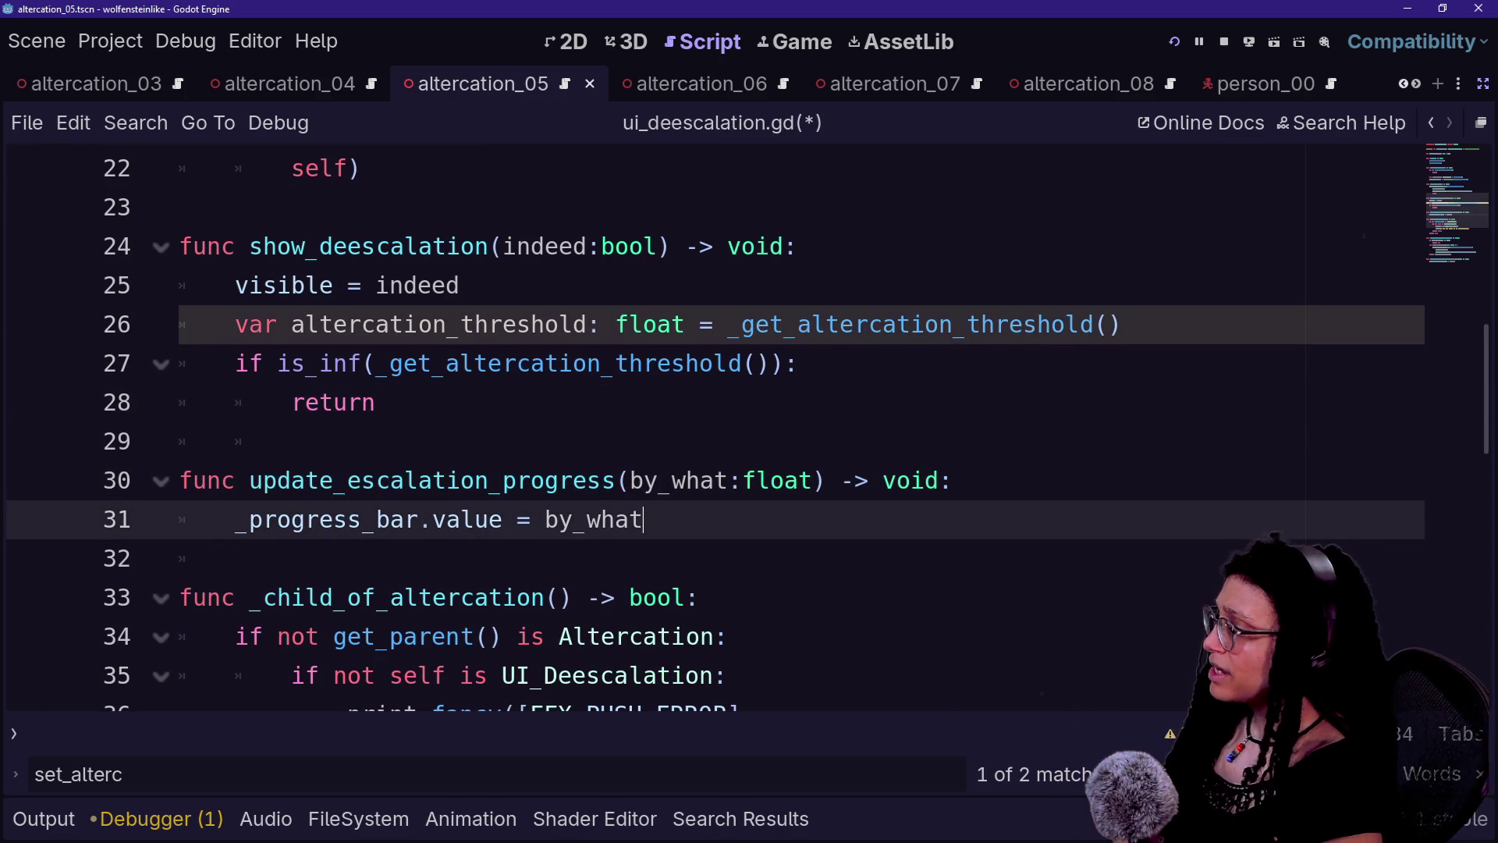
scroll(703, 429, down, 1)
scroll(702, 429, up, 3)
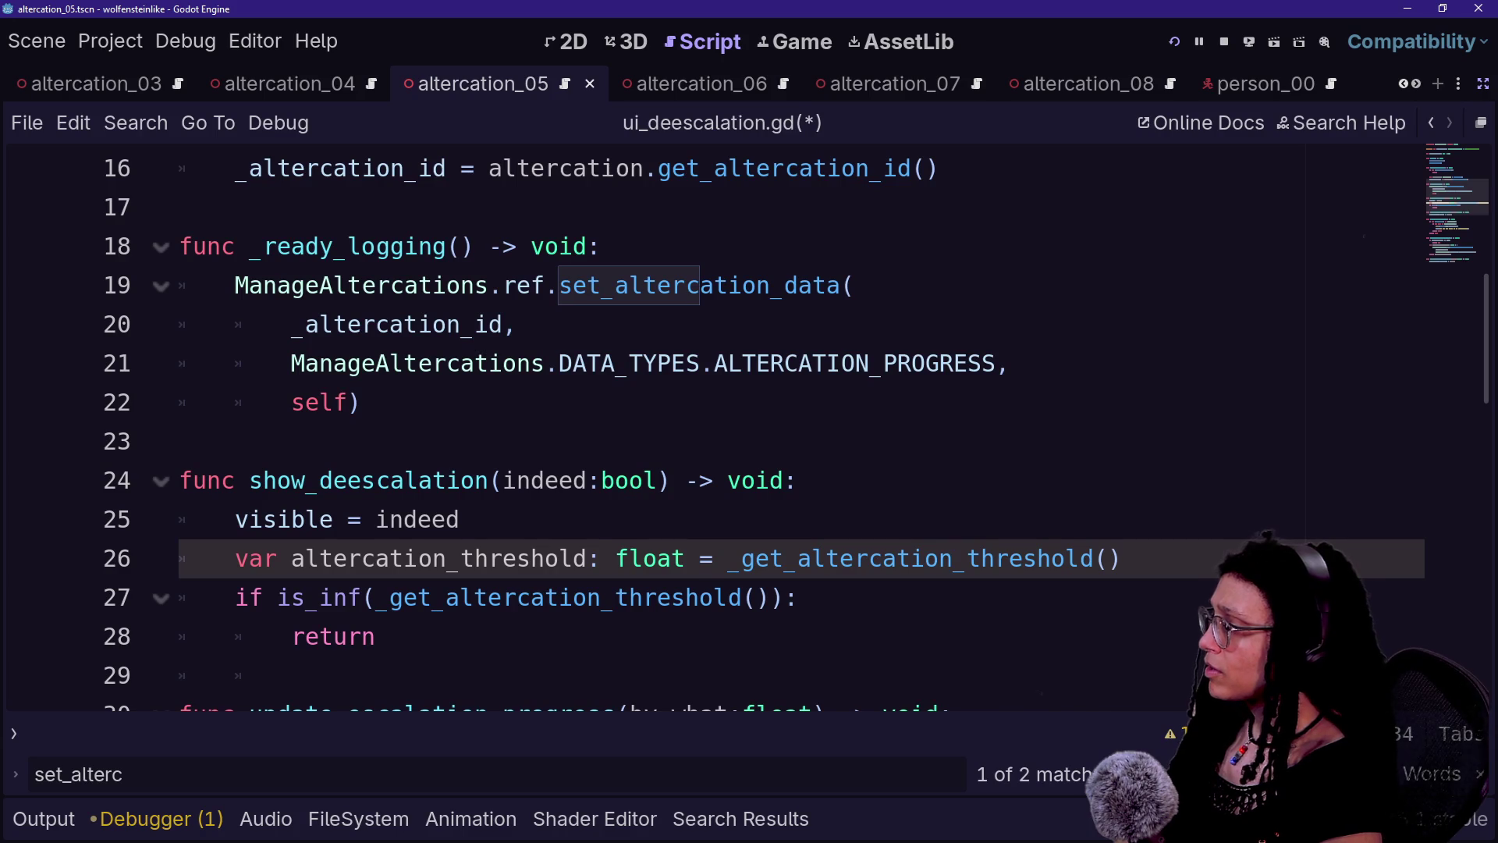
key(ctrl+z)
click(730, 597)
mouse_move(461, 519)
mouse_down()
mouse_move(375, 636)
mouse_move(597, 597)
mouse_up()
key(Delete)
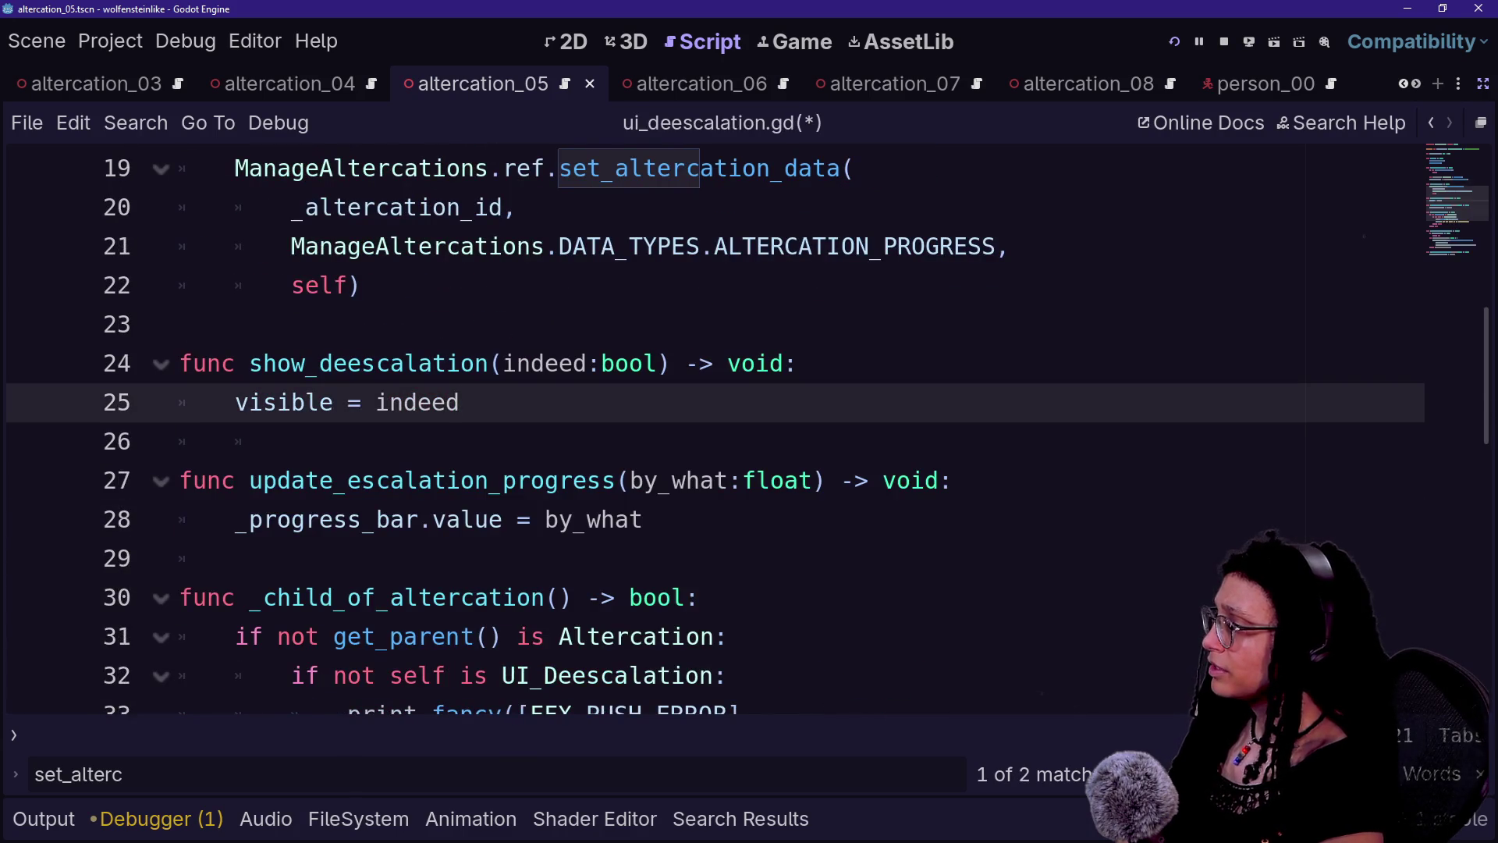
key(ctrl+z)
key(Left)
- Write 'func update_max_escalation() -> void:' above the threshold lines, accepting void from autocomplete
key(Return)
key(Return)
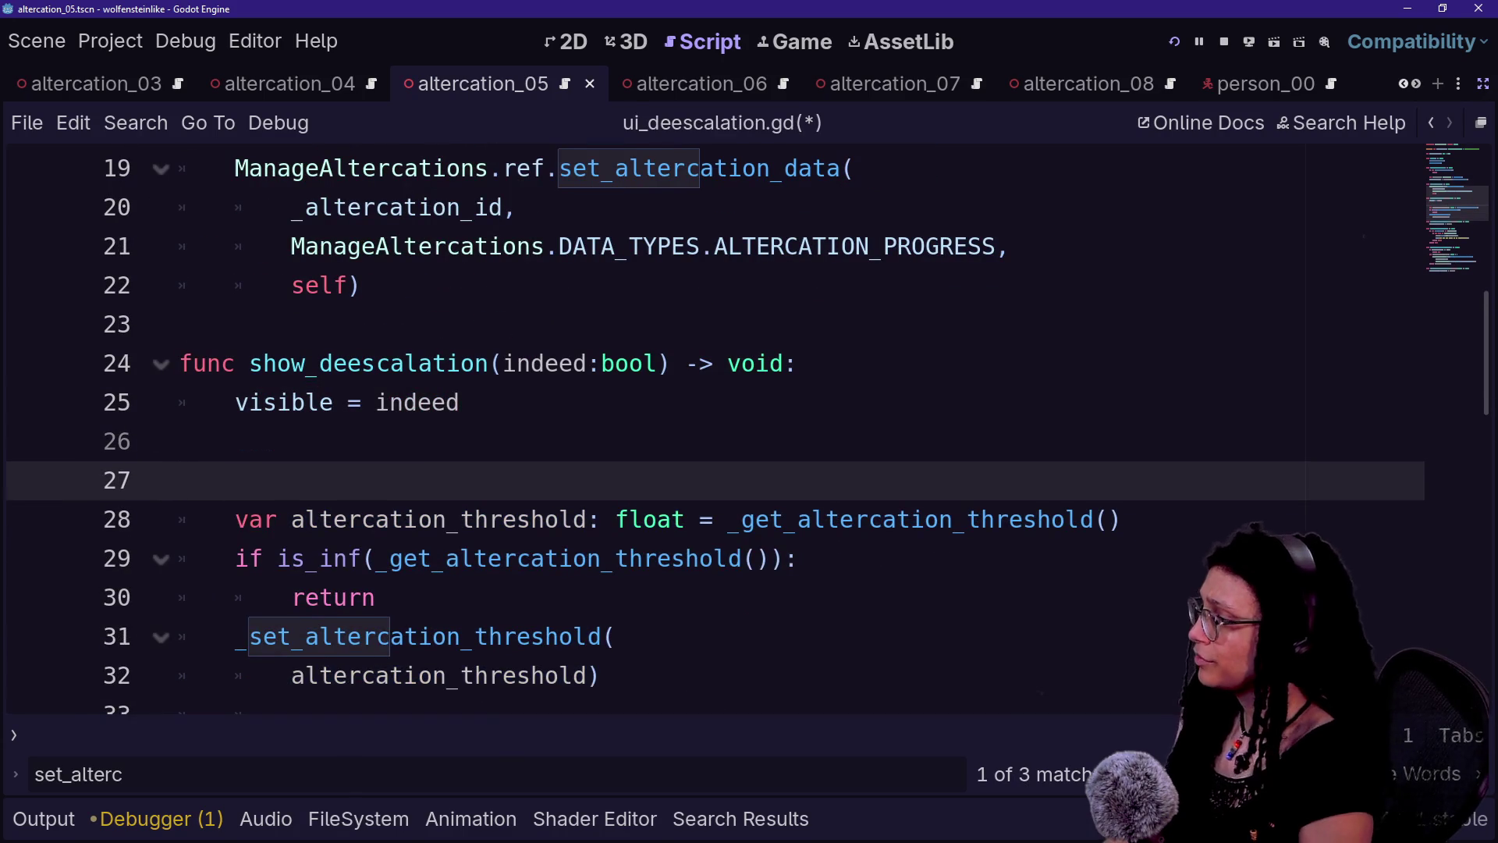
text(s)
key(BackSpace)
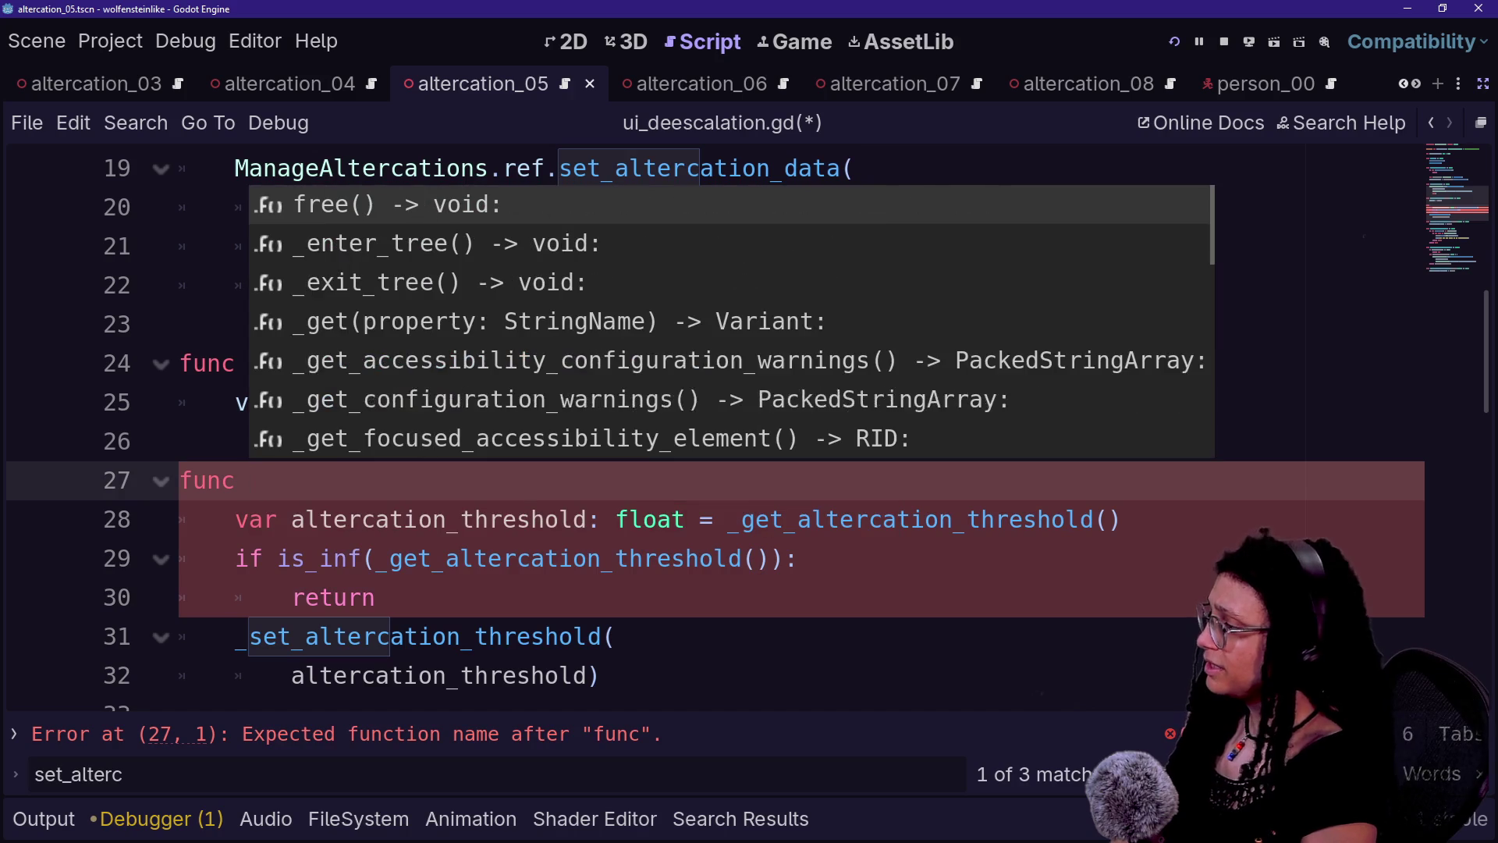
text(update_max_escalation)
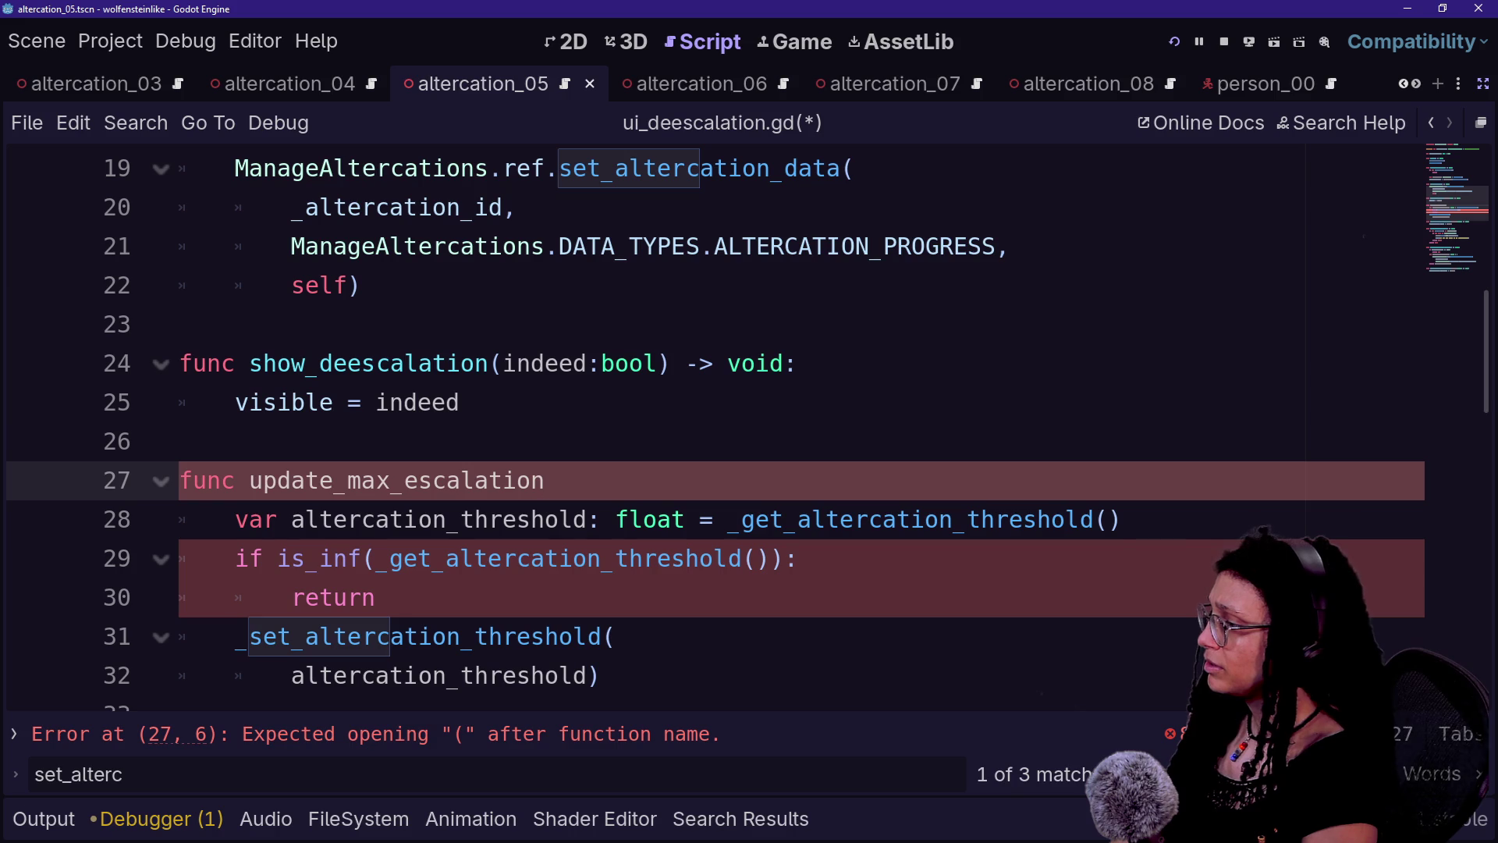
text(in)
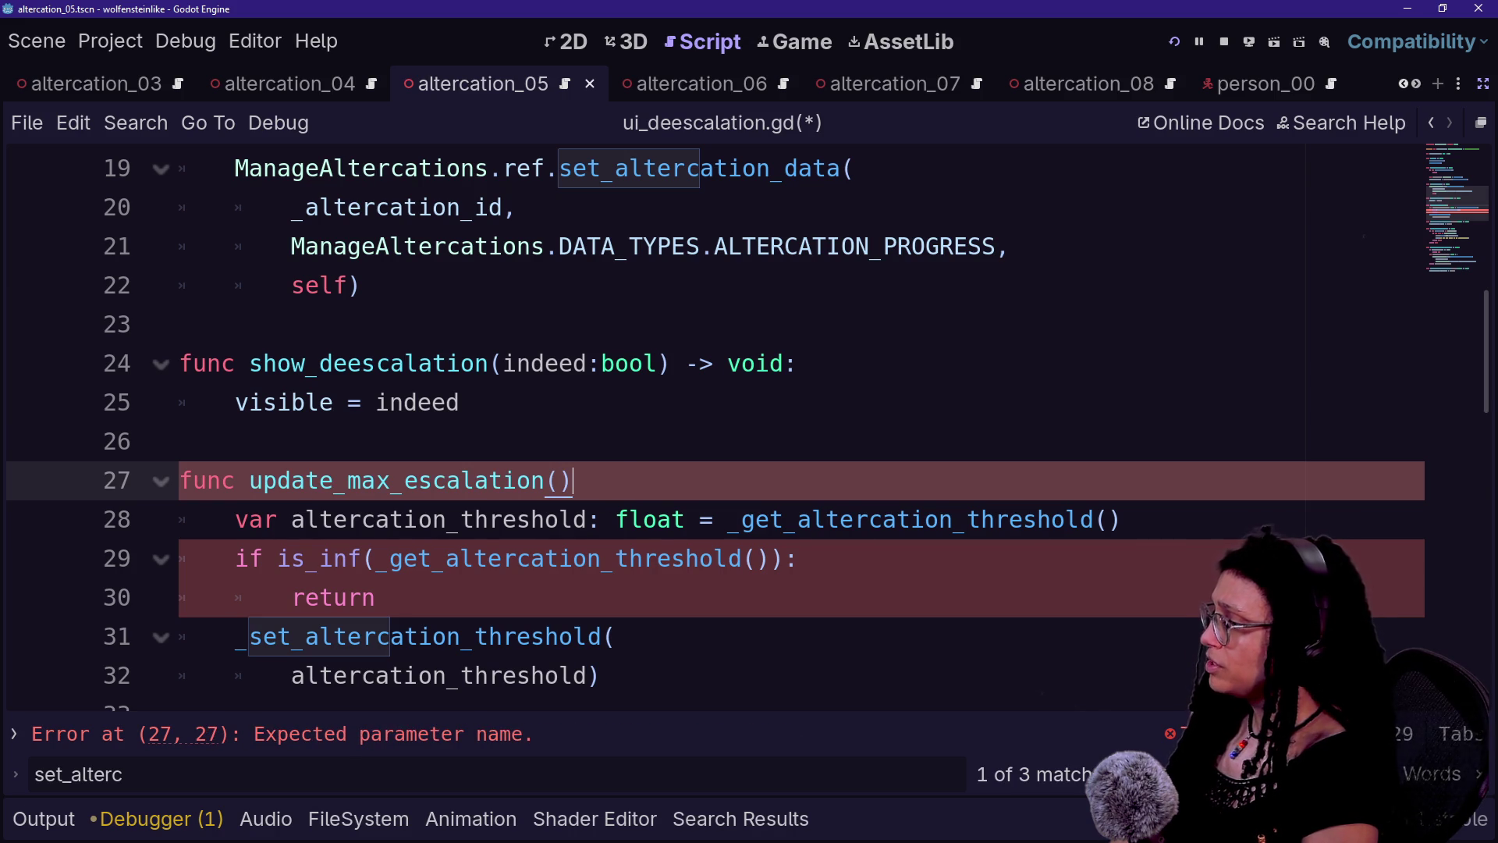
text( -)
text(> void:)
click(461, 675)
- Save ui_deescalation.gd with the new update_max_escalation function body
scroll(461, 675, down, 1)
click(616, 519)
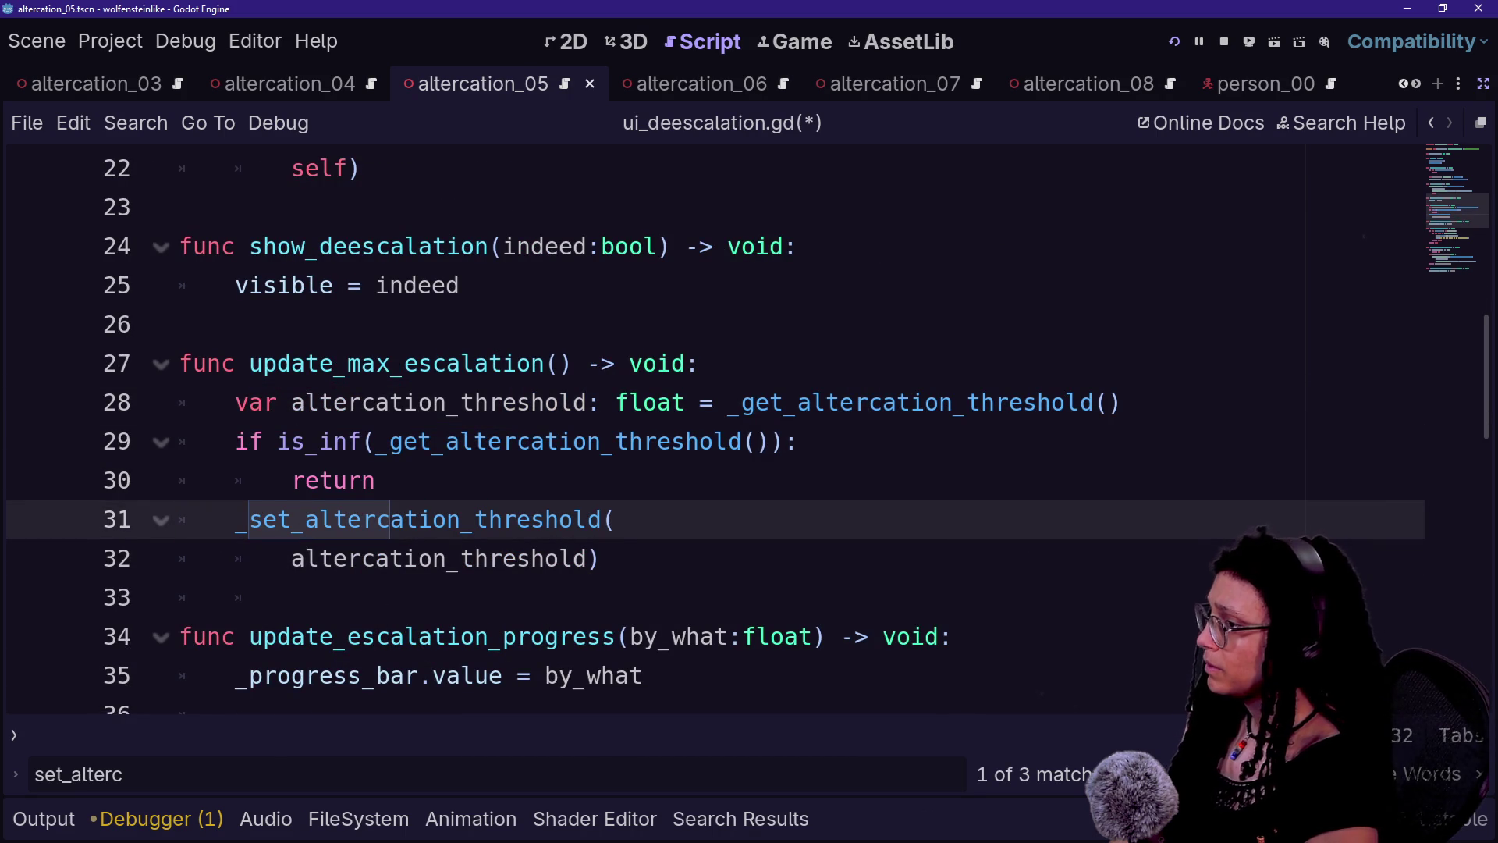
mouse_move(599, 557)
mouse_down()
mouse_move(714, 401)
mouse_move(706, 364)
mouse_move(601, 557)
mouse_up()
key(ctrl+s)
- Open manage_deescalation.gd via Quick Open and inspect its _show_deescalation(false) call
key(shift+alt+o)
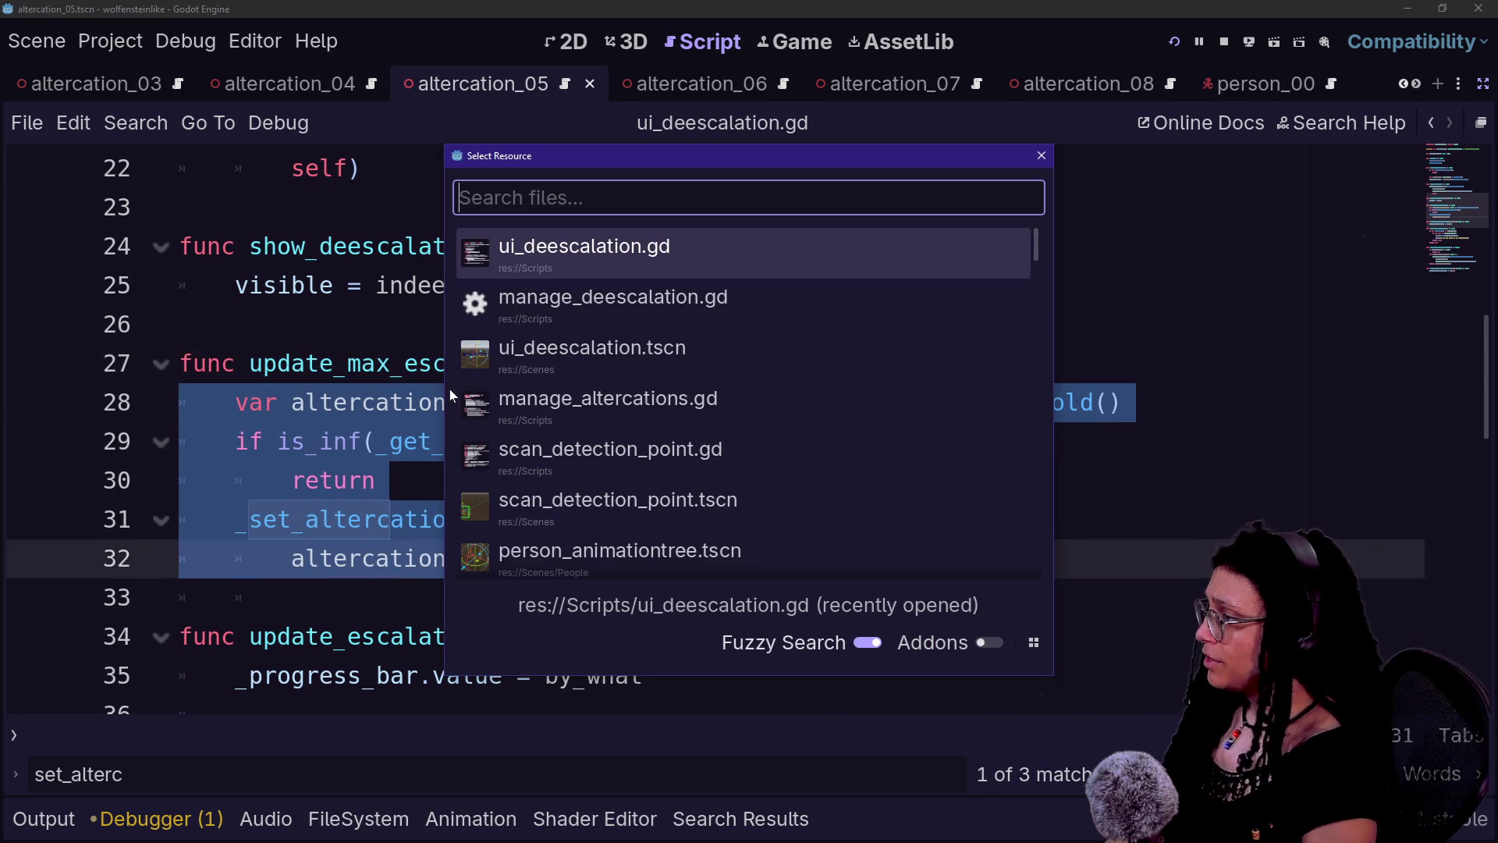
key(Down)
key(Down)
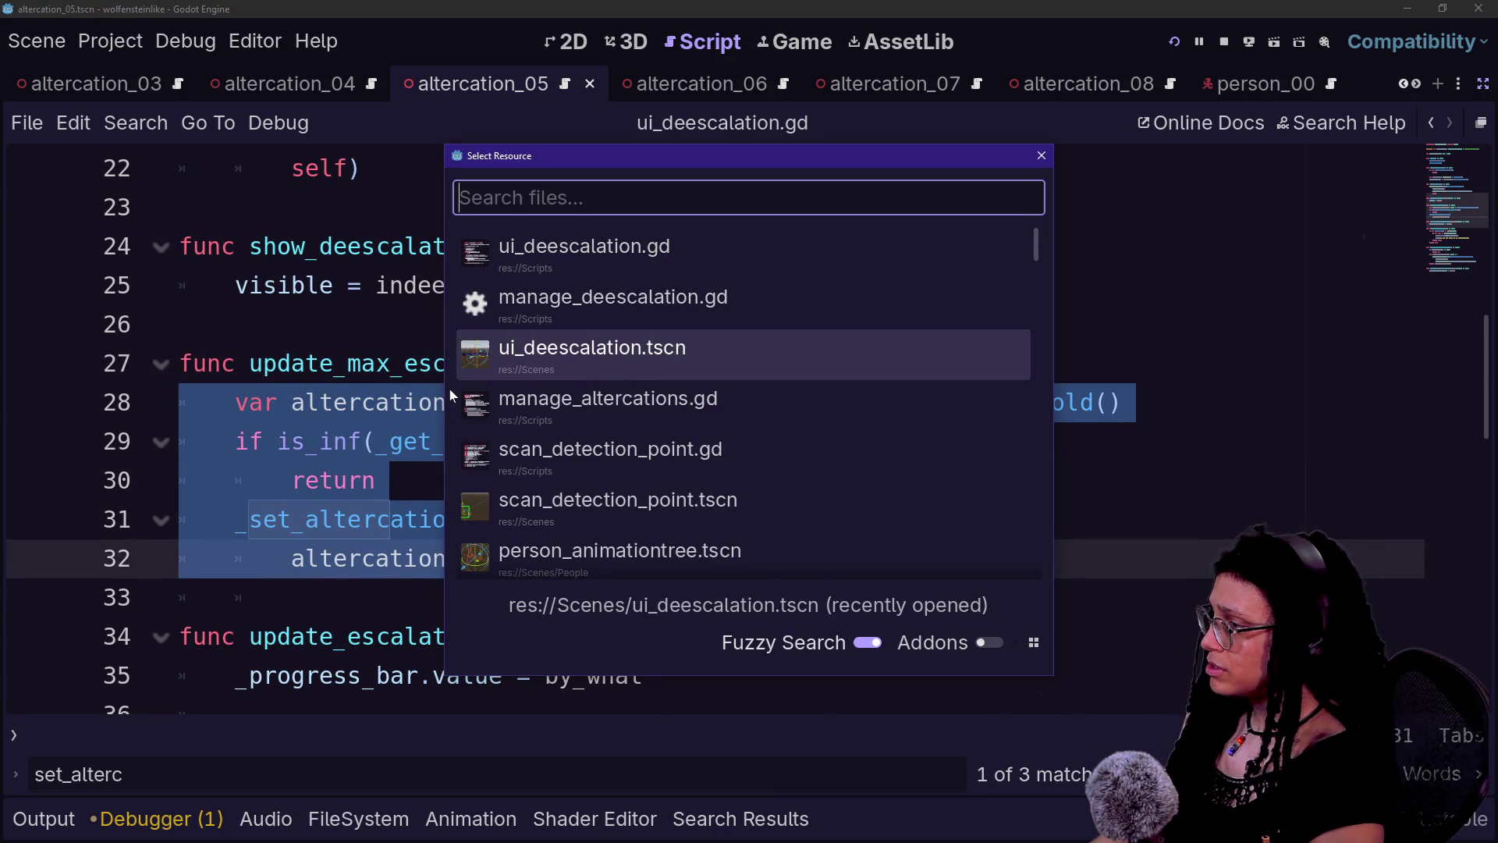
key(Down)
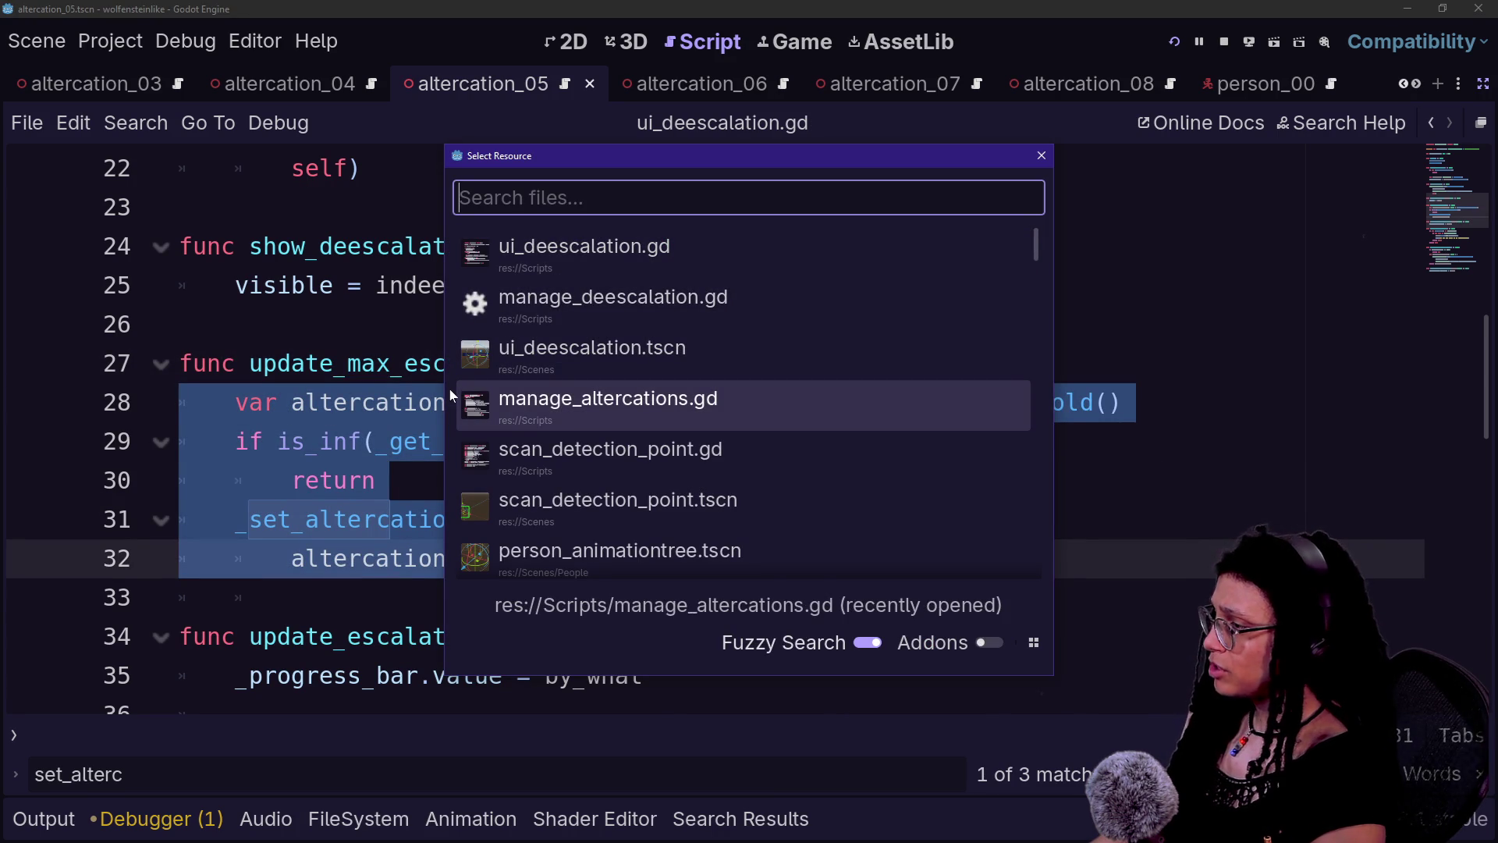
key(Up)
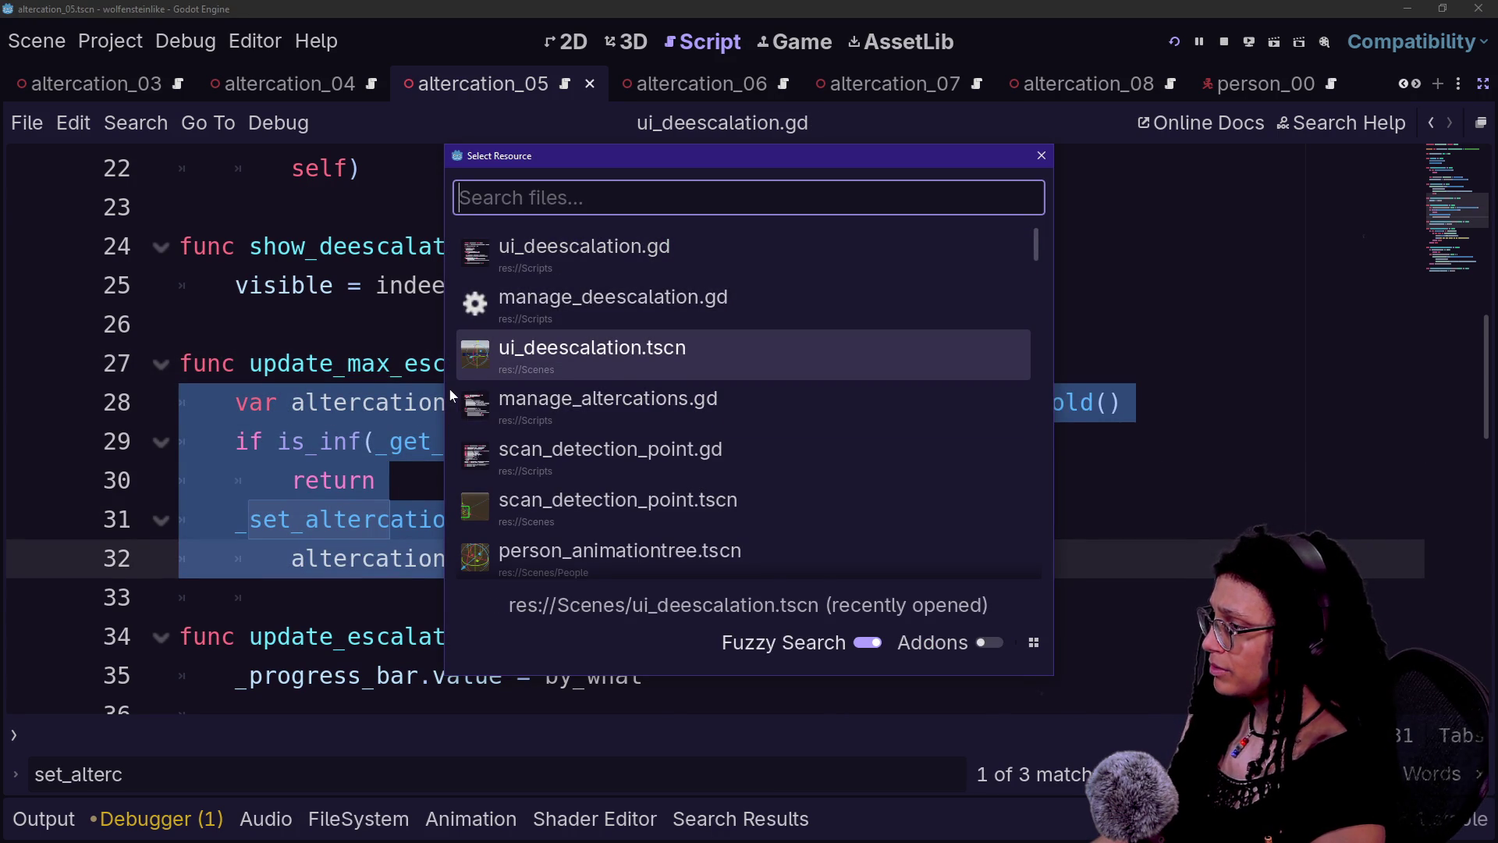
key(Down)
key(Down)
key(Down)
key(Up)
key(Up)
key(Up)
key(Up)
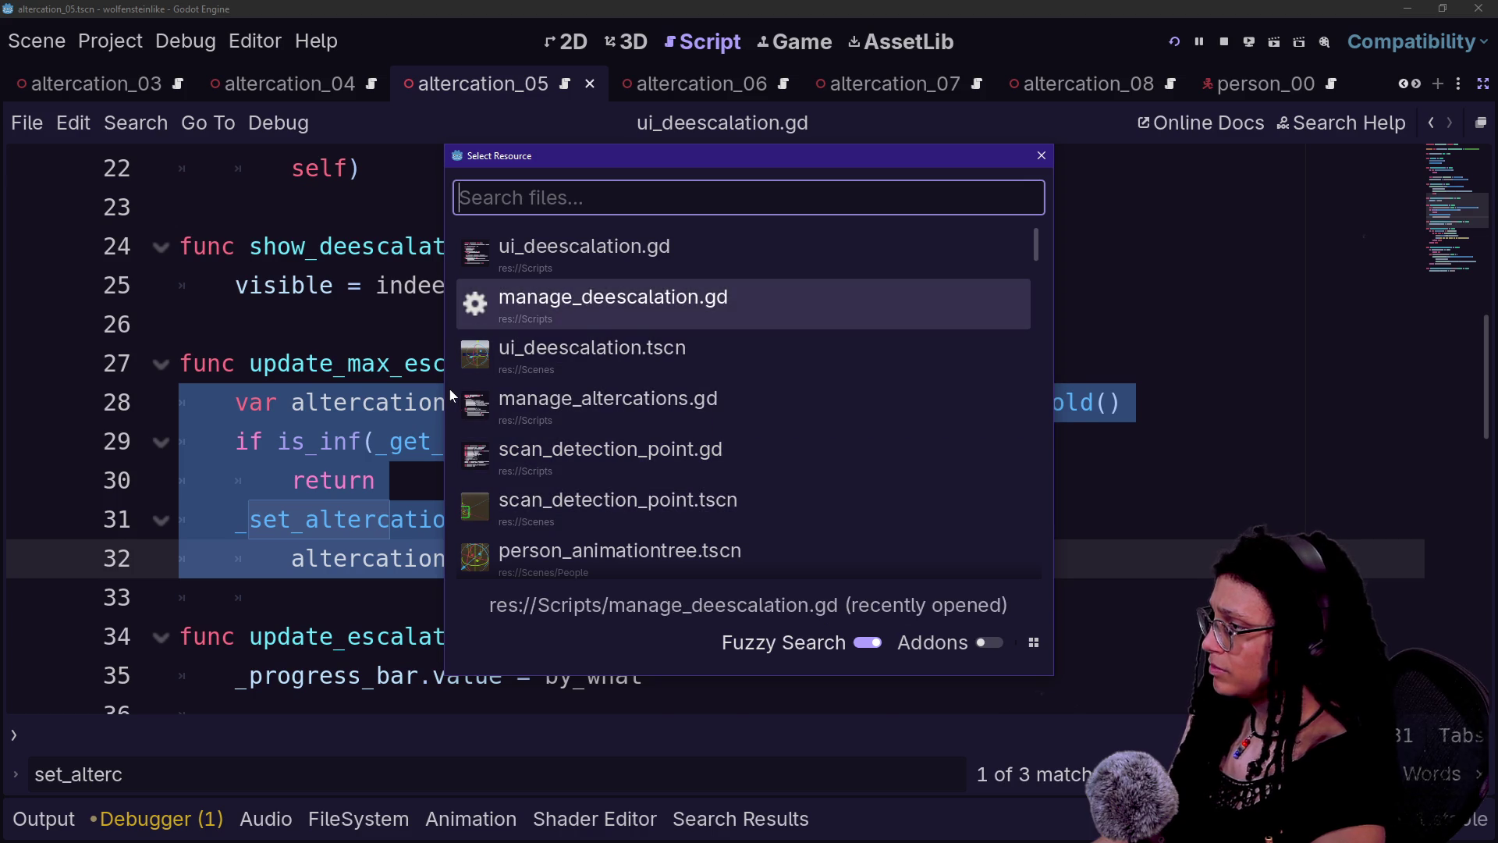
key(Return)
scroll(749, 429, up, 2)
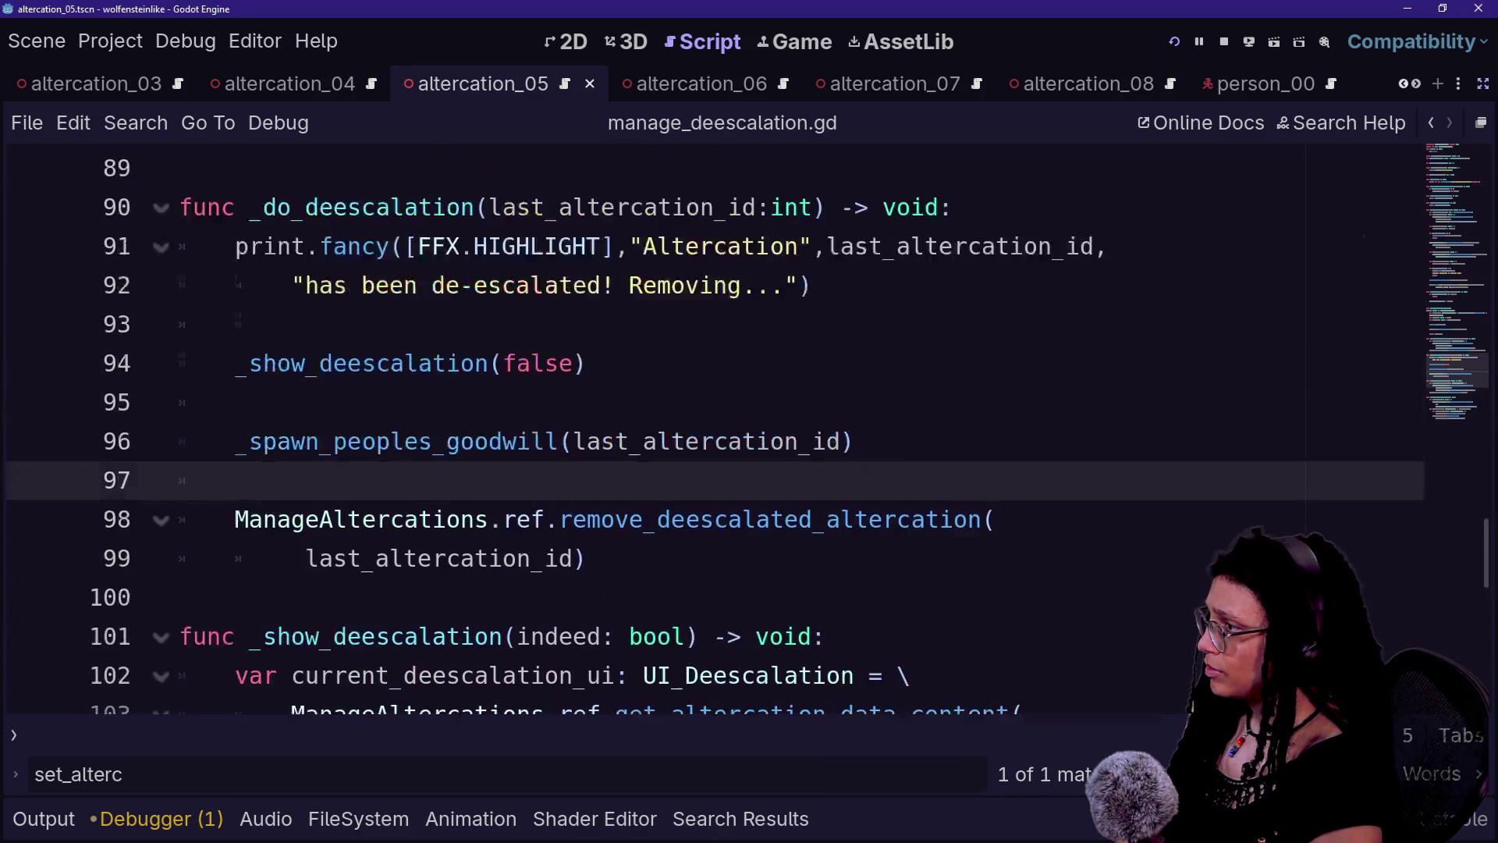
scroll(749, 430, down, 3)
scroll(749, 429, down, 2)
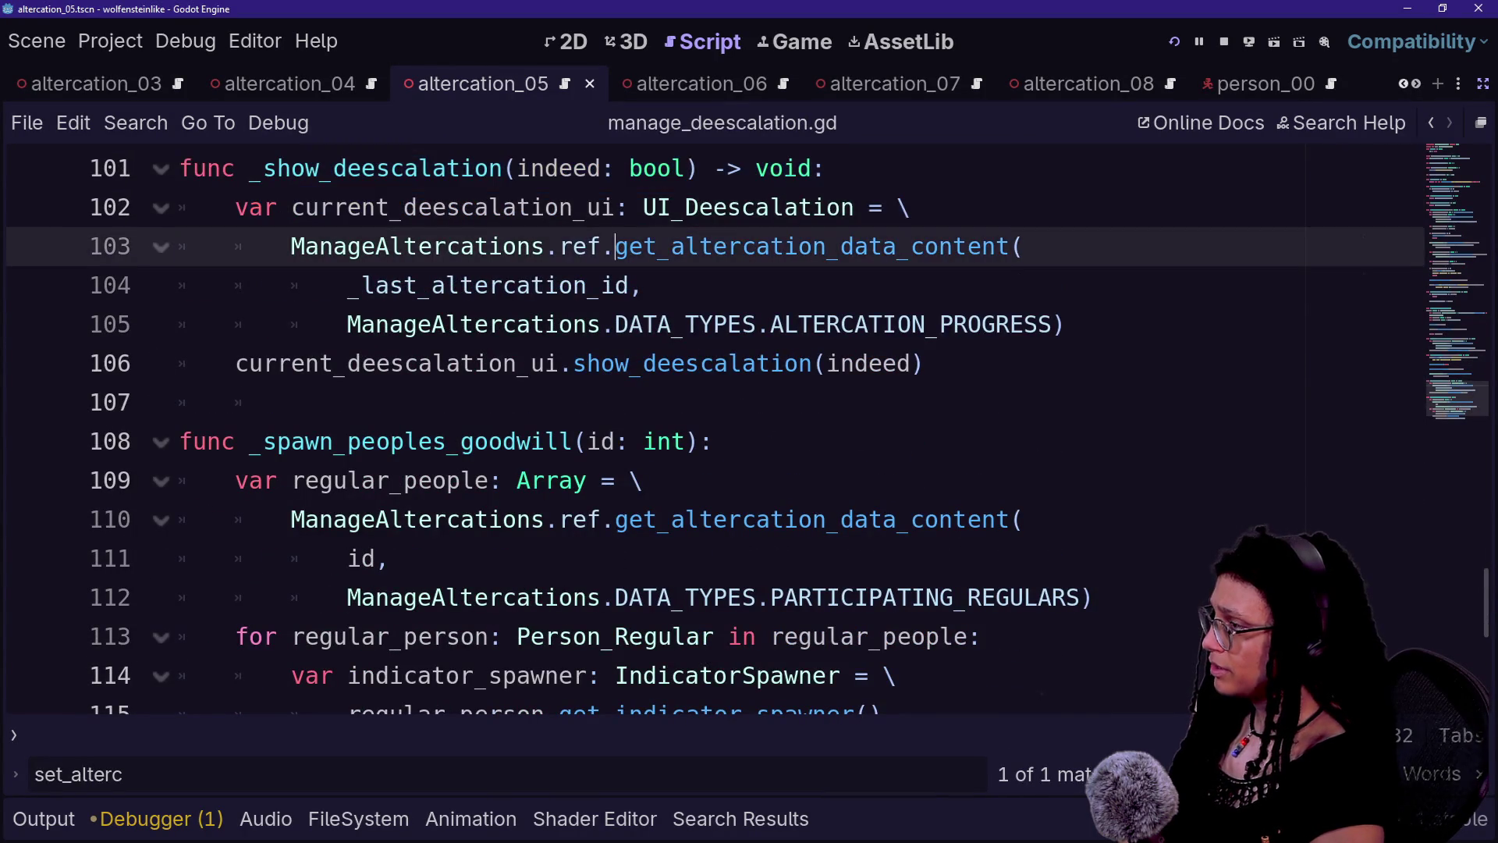
scroll(748, 437, up, 3)
scroll(747, 437, up, 2)
click(587, 480)
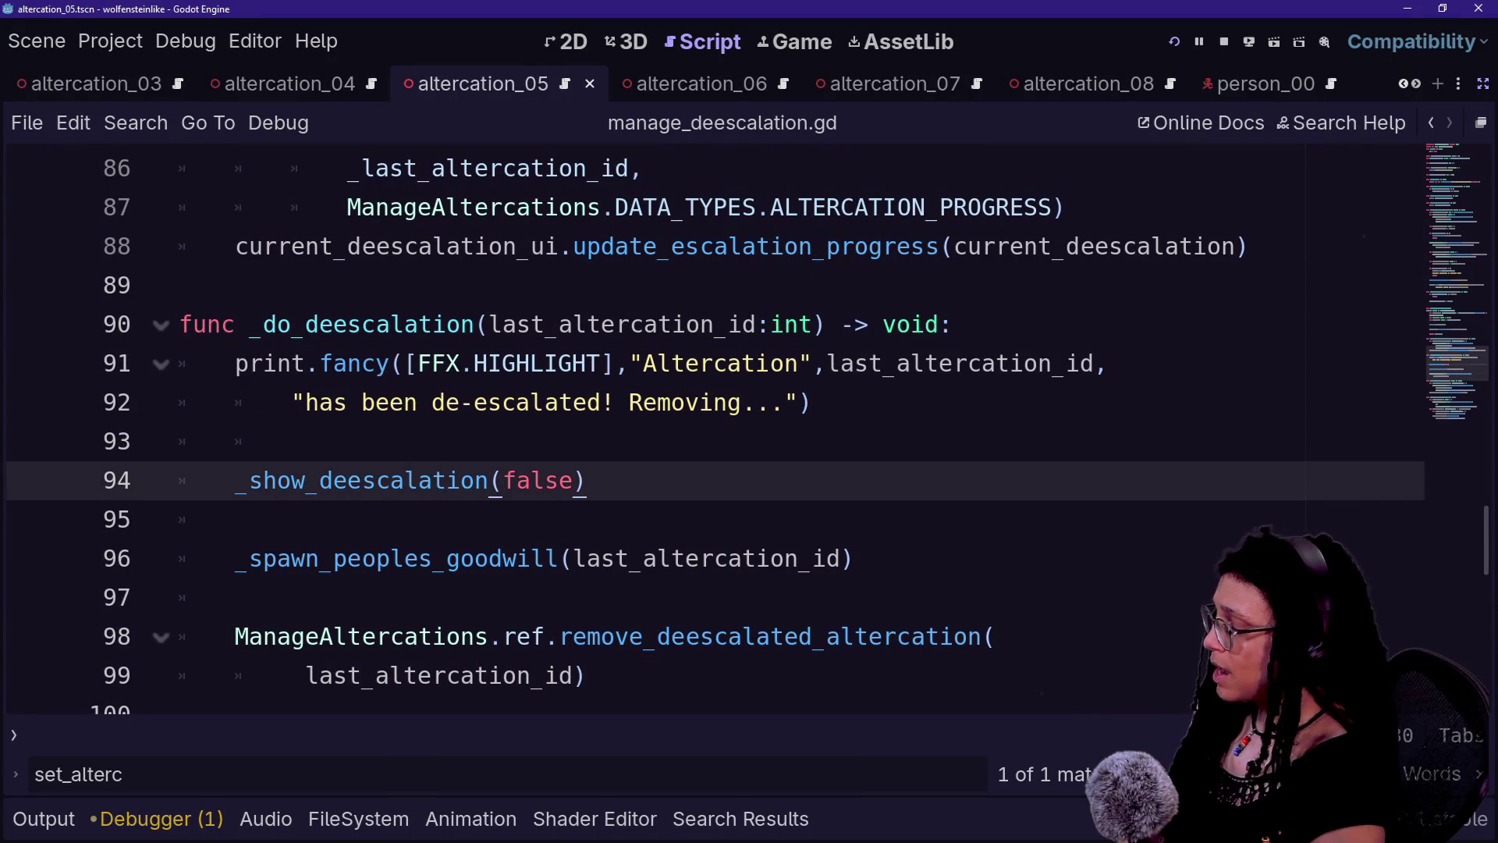
- Switch back to ui_deescalation.gd through Quick Open
key(shift+alt+o)
key(Down)
key(Up)
key(Down)
key(Return)
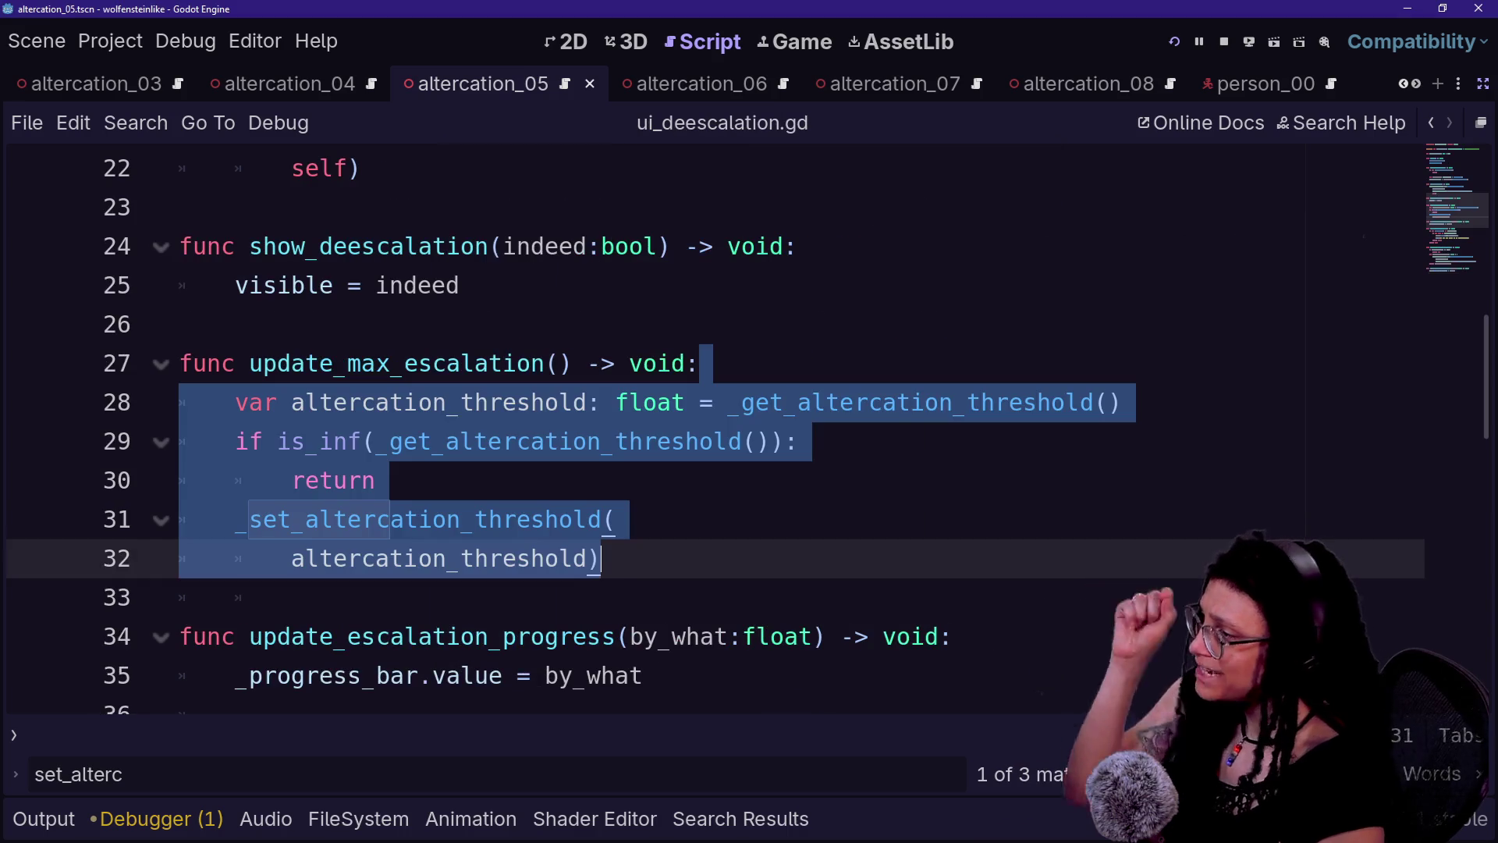
scroll(702, 429, up, 2)
- Rename the function to _update_max_escalation and remove it from its original position
scroll(702, 429, down, 1)
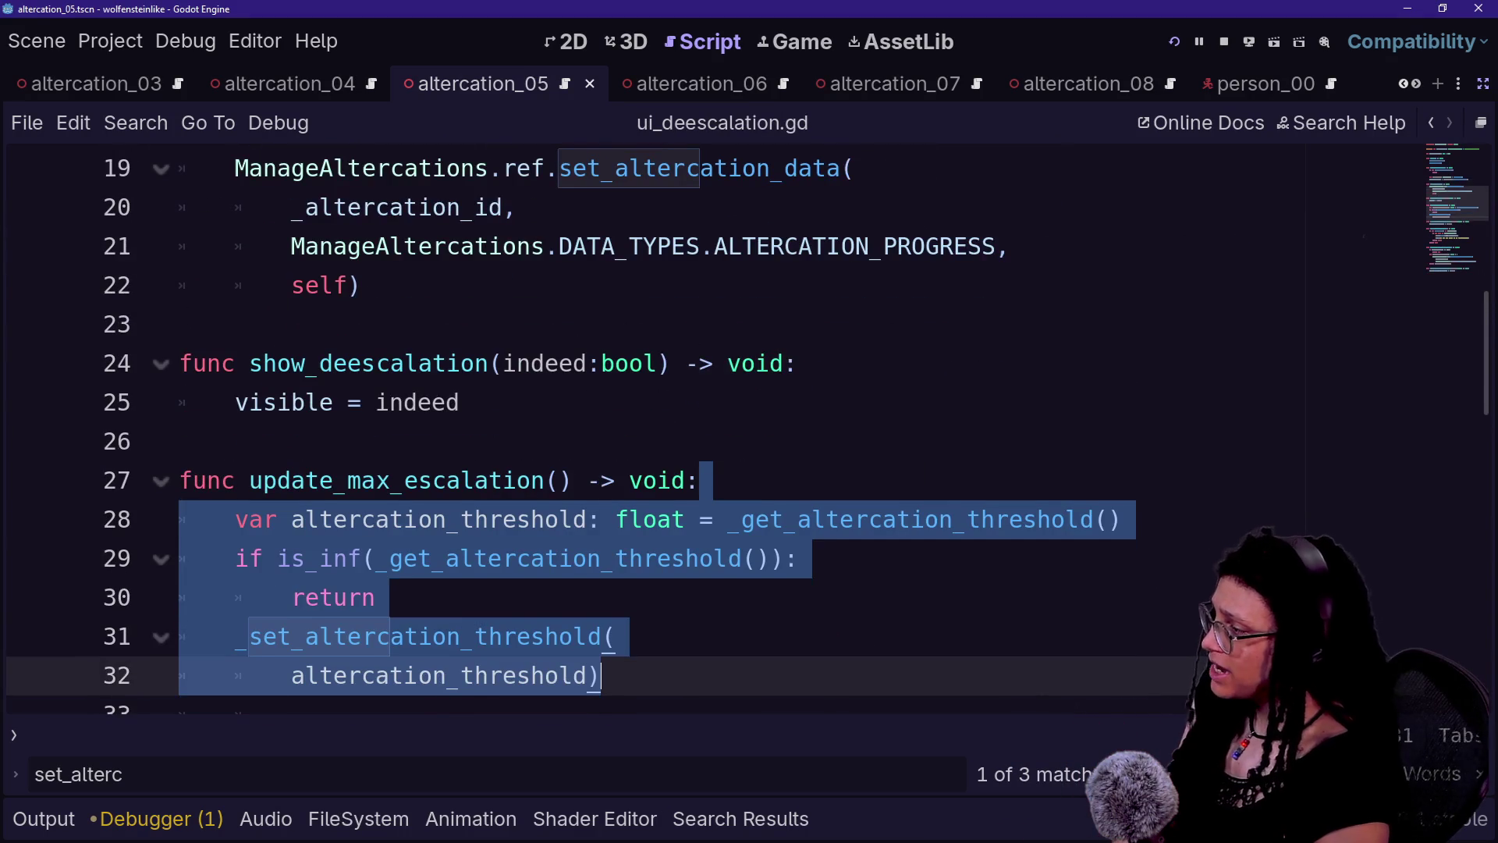
click(249, 480)
text(_)
click(251, 558)
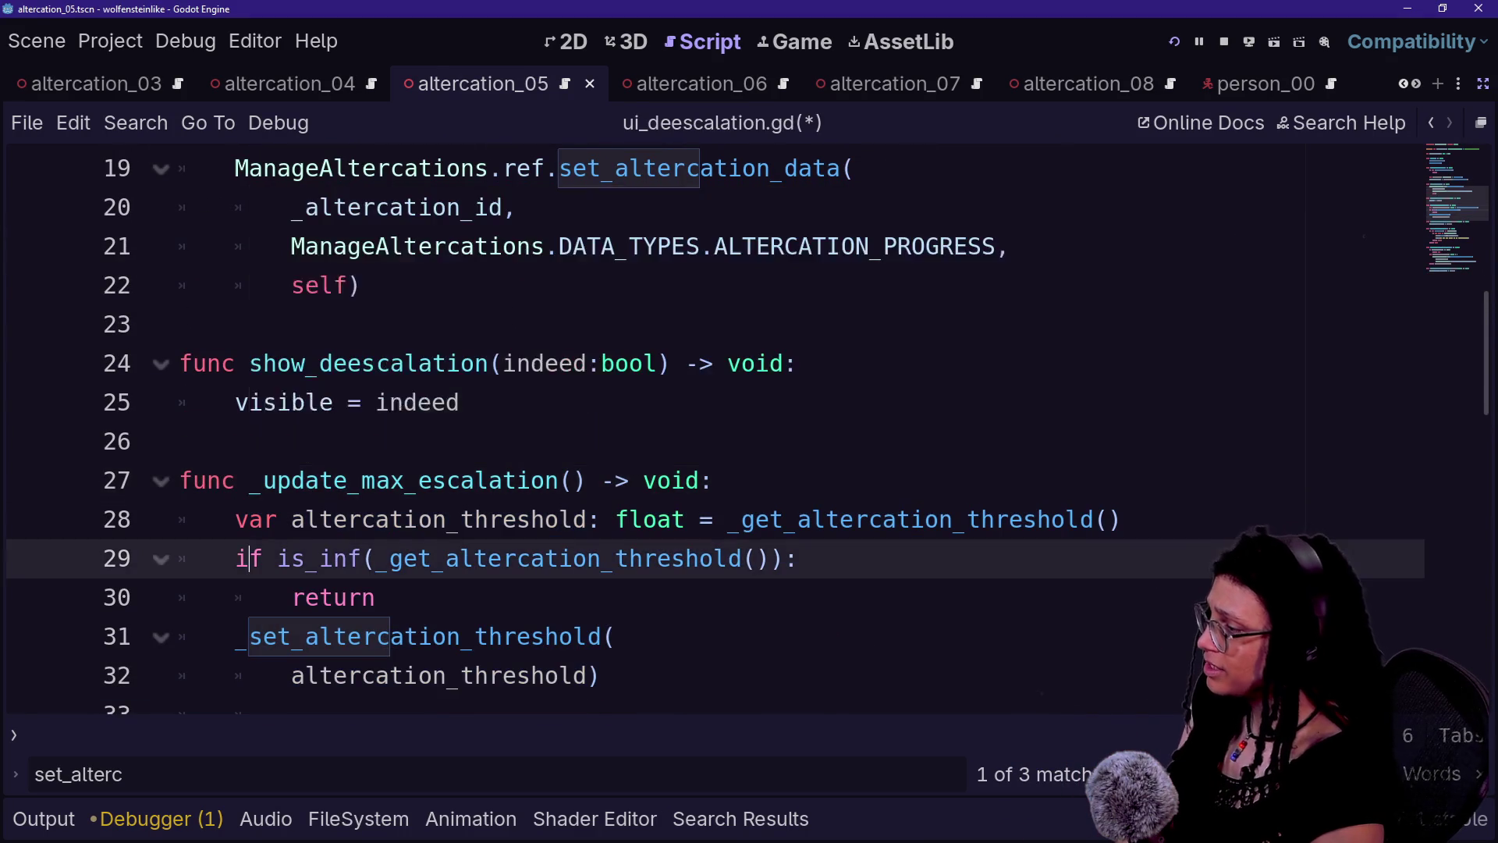
scroll(702, 429, down, 1)
scroll(702, 429, down, 2)
mouse_move(249, 480)
mouse_down()
mouse_move(642, 246)
mouse_move(462, 168)
mouse_up()
key(BackSpace)
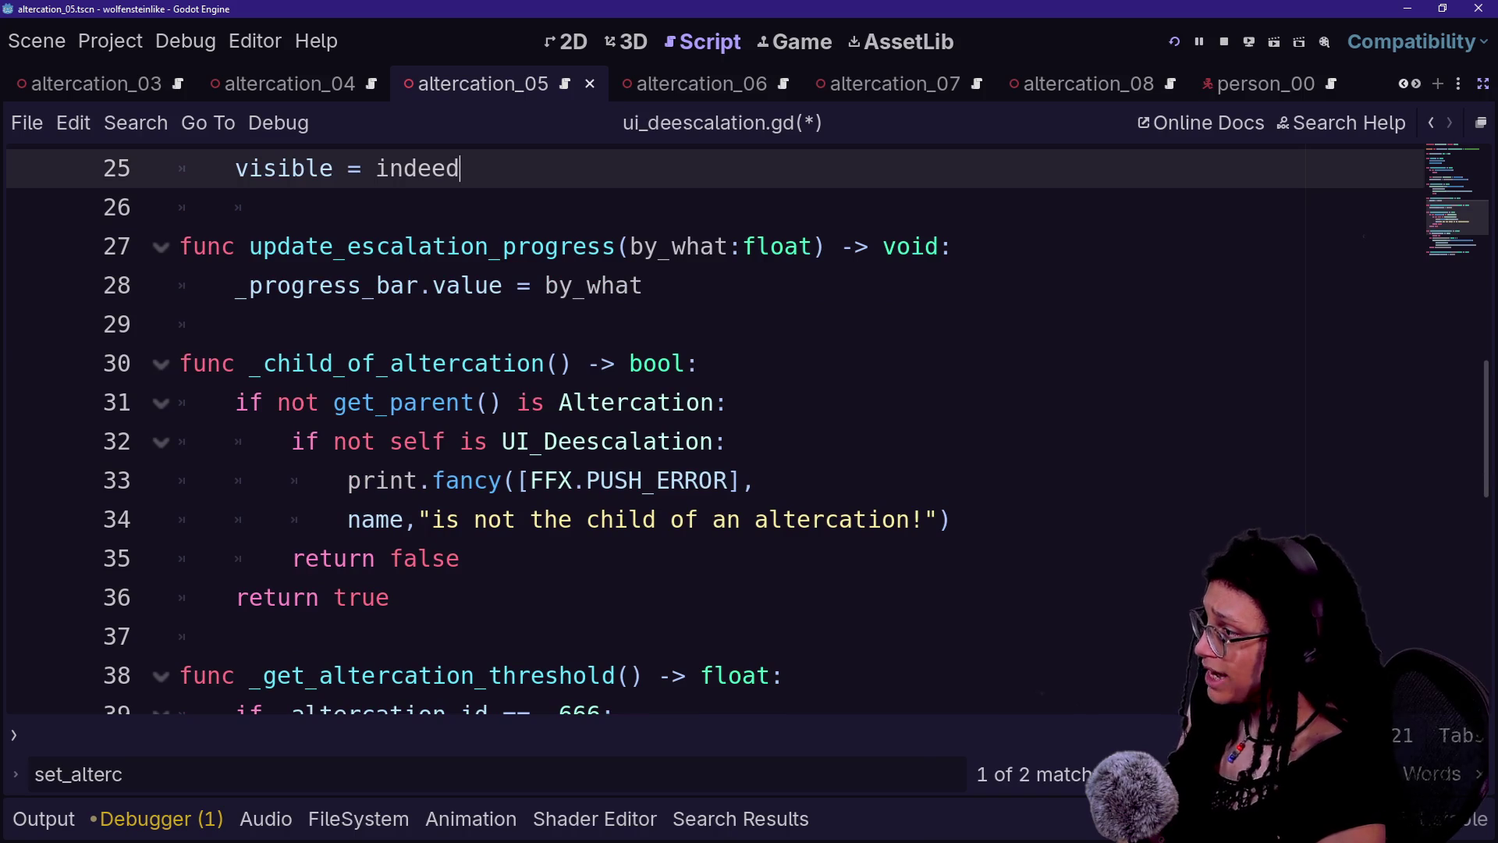
- Review the code of the _get_altercation_threshold getter and its return INF
click(234, 363)
click(596, 440)
scroll(702, 429, down, 1)
drag(363, 558, 447, 596)
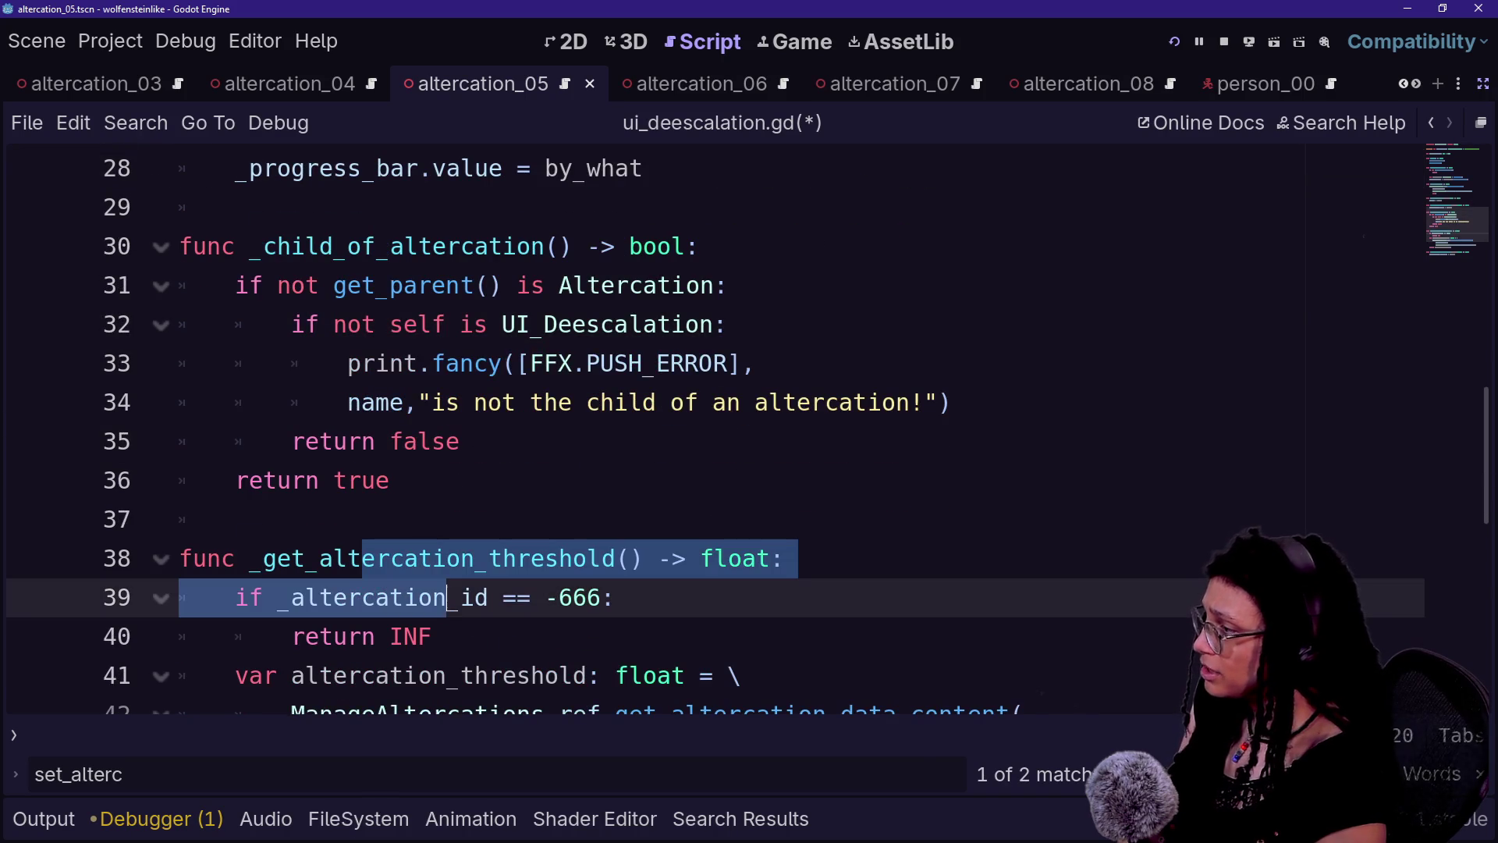
scroll(447, 597, down, 2)
click(395, 441)
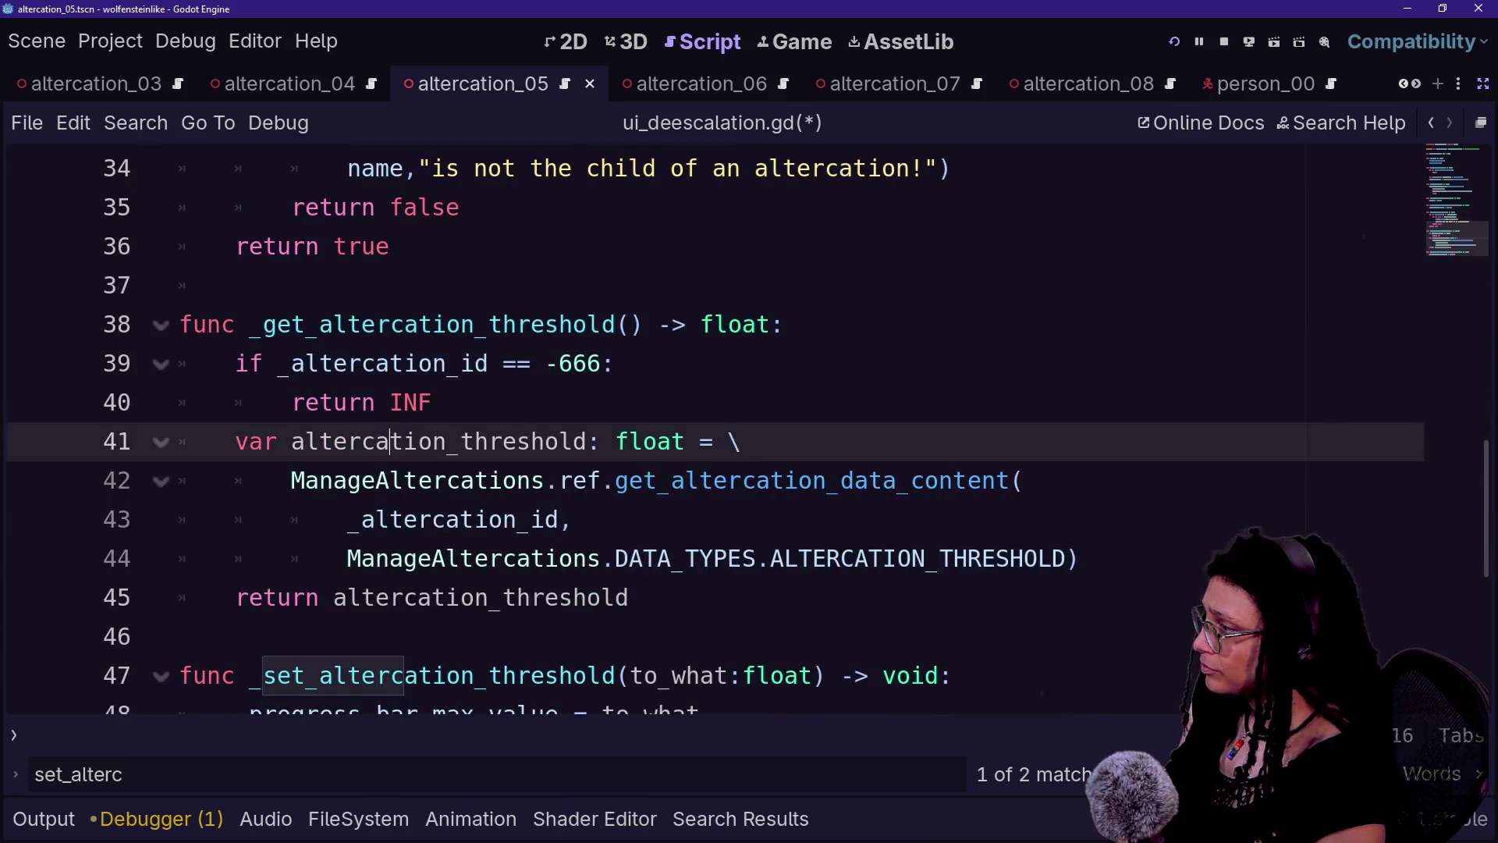
drag(235, 402, 290, 402)
click(655, 441)
scroll(655, 441, down, 3)
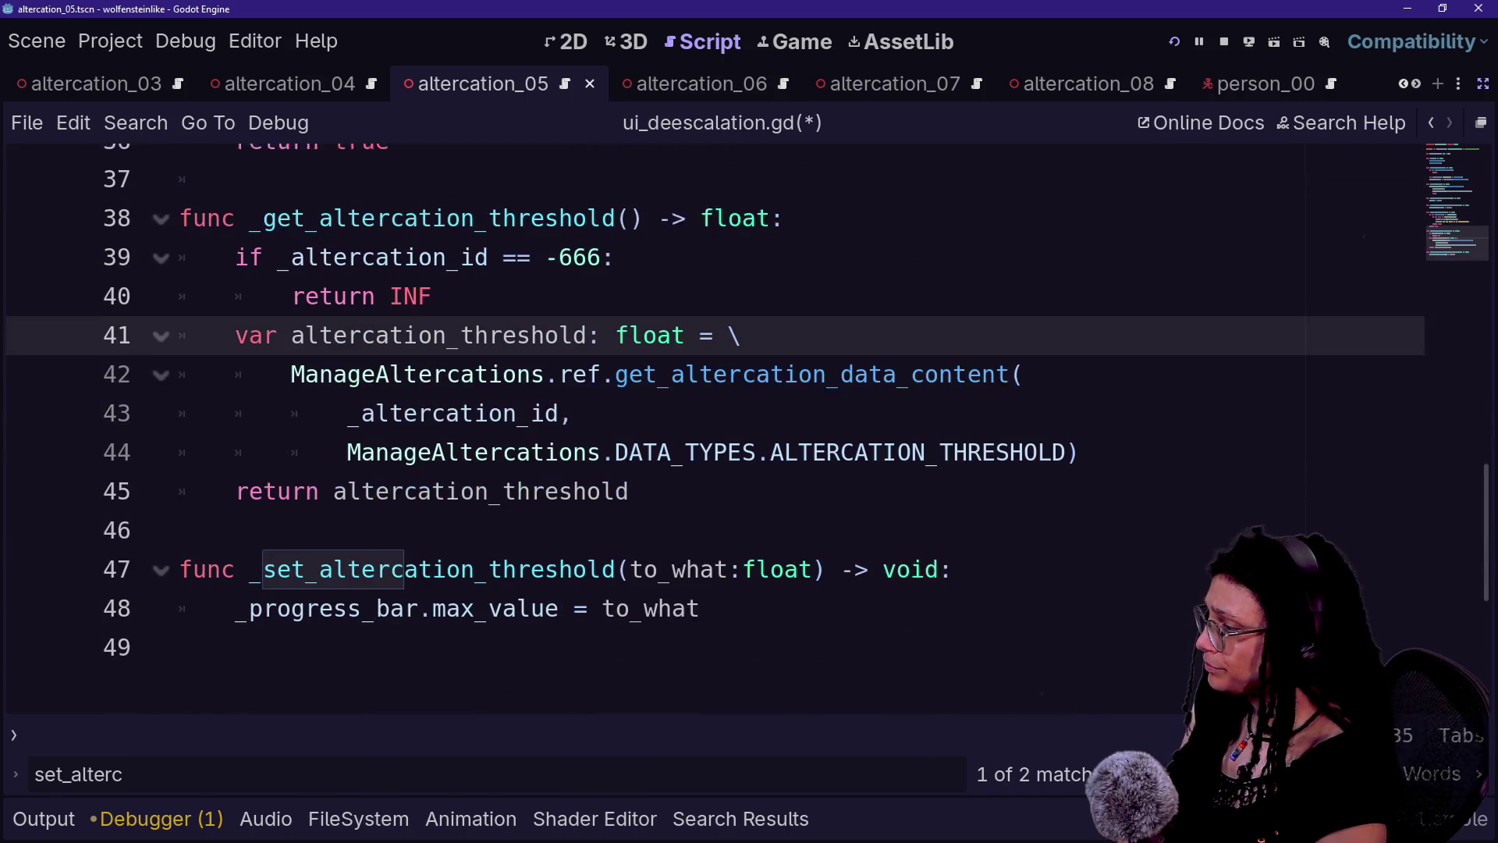
drag(235, 284, 620, 246)
click(432, 285)
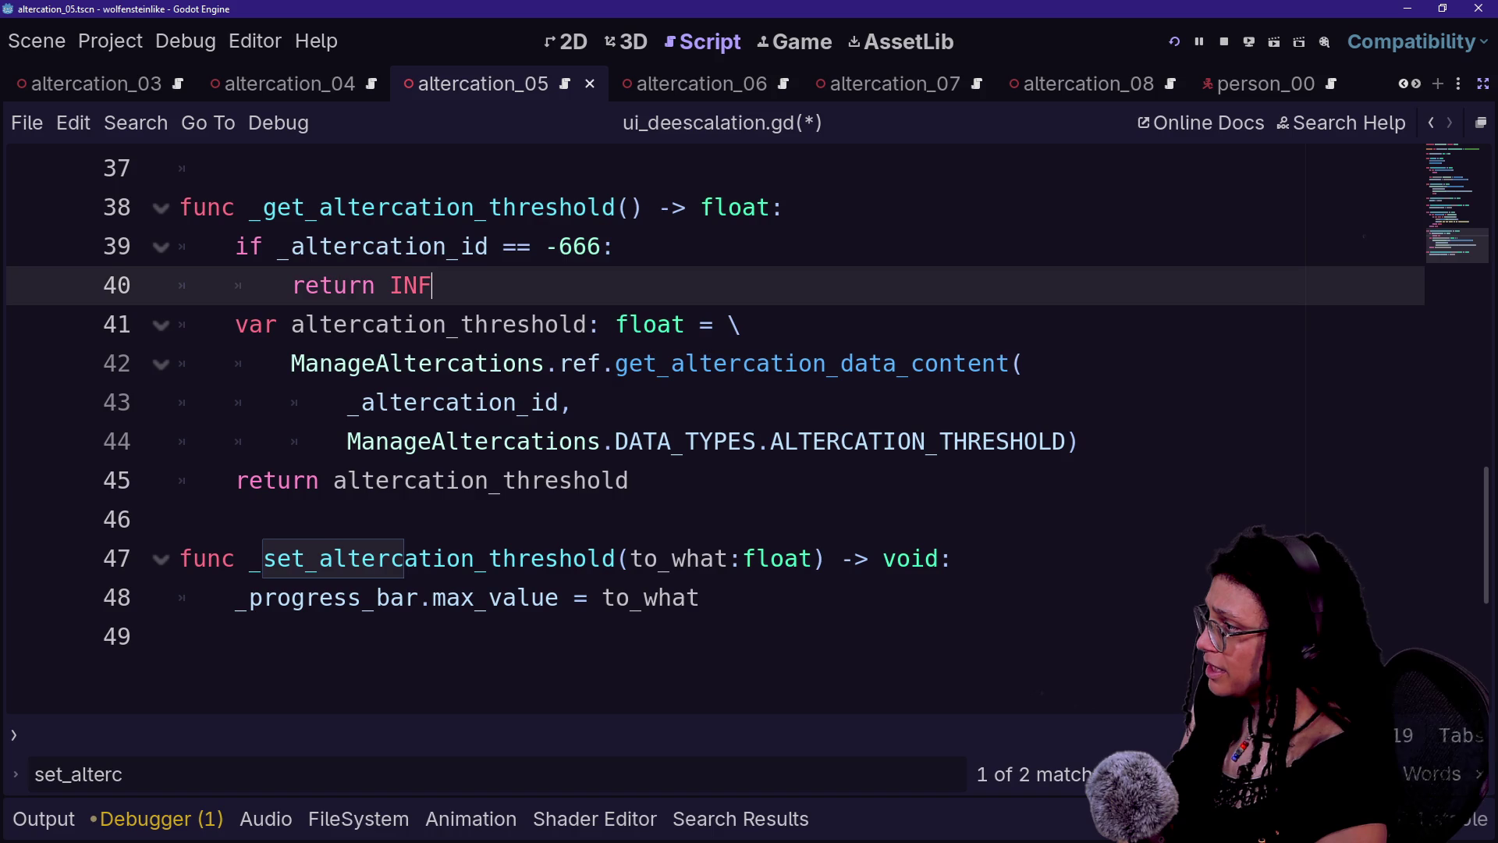
drag(431, 285, 250, 207)
- Paste _update_max_escalation below the getter's return line, after a blank line
click(573, 402)
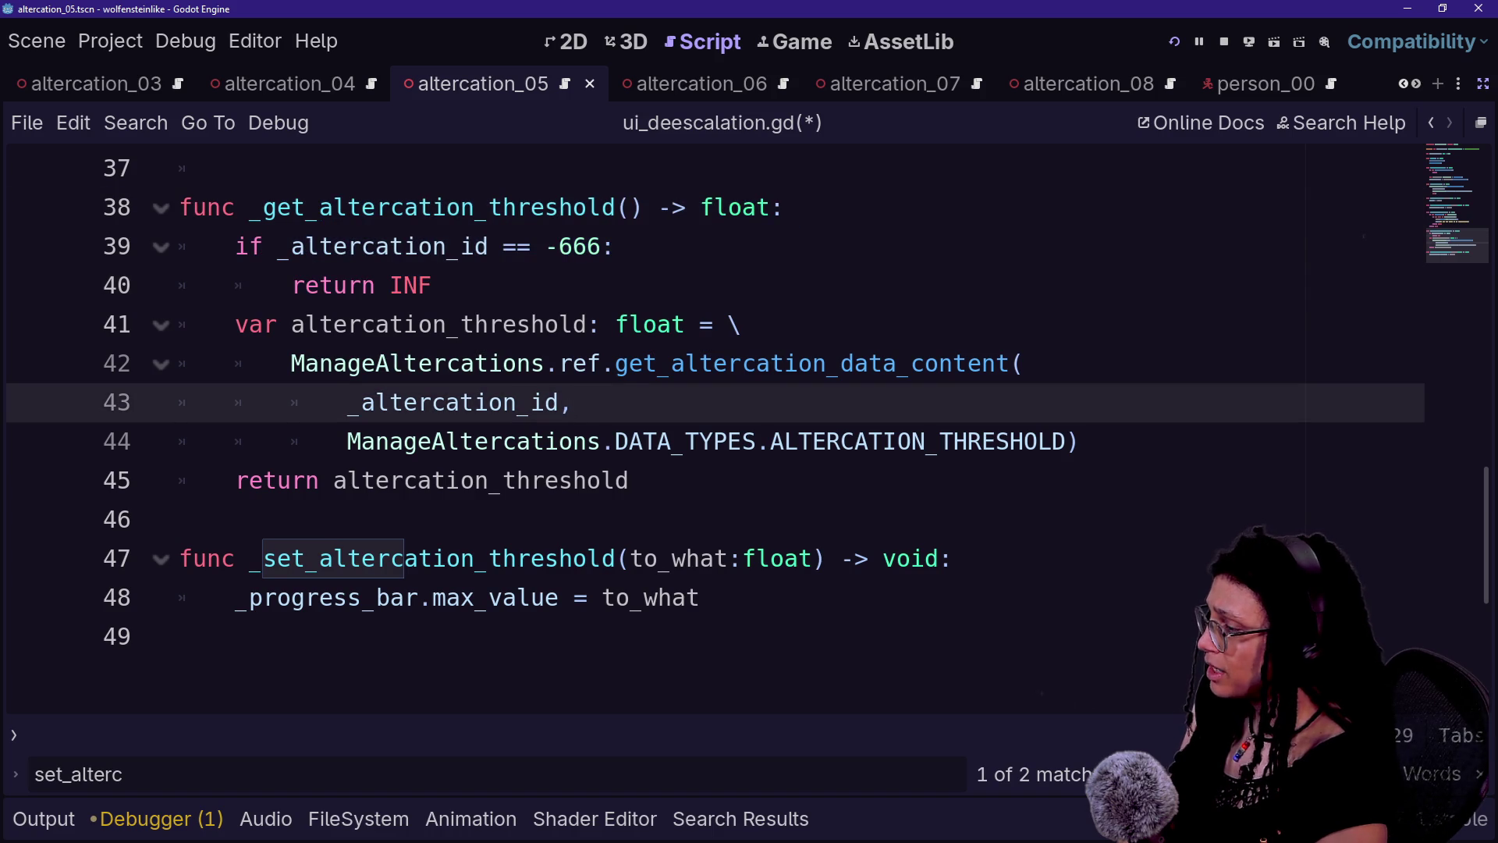
click(629, 479)
key(Return)
key(Return)
text(func _update_max_escalation() -> void: 	var altercation_threshold: float = _get_altercation_threshold() 	if is_inf(_get_altercation_threshold()): 		return 	_set_altercation_threshold( 		altercation_threshold))
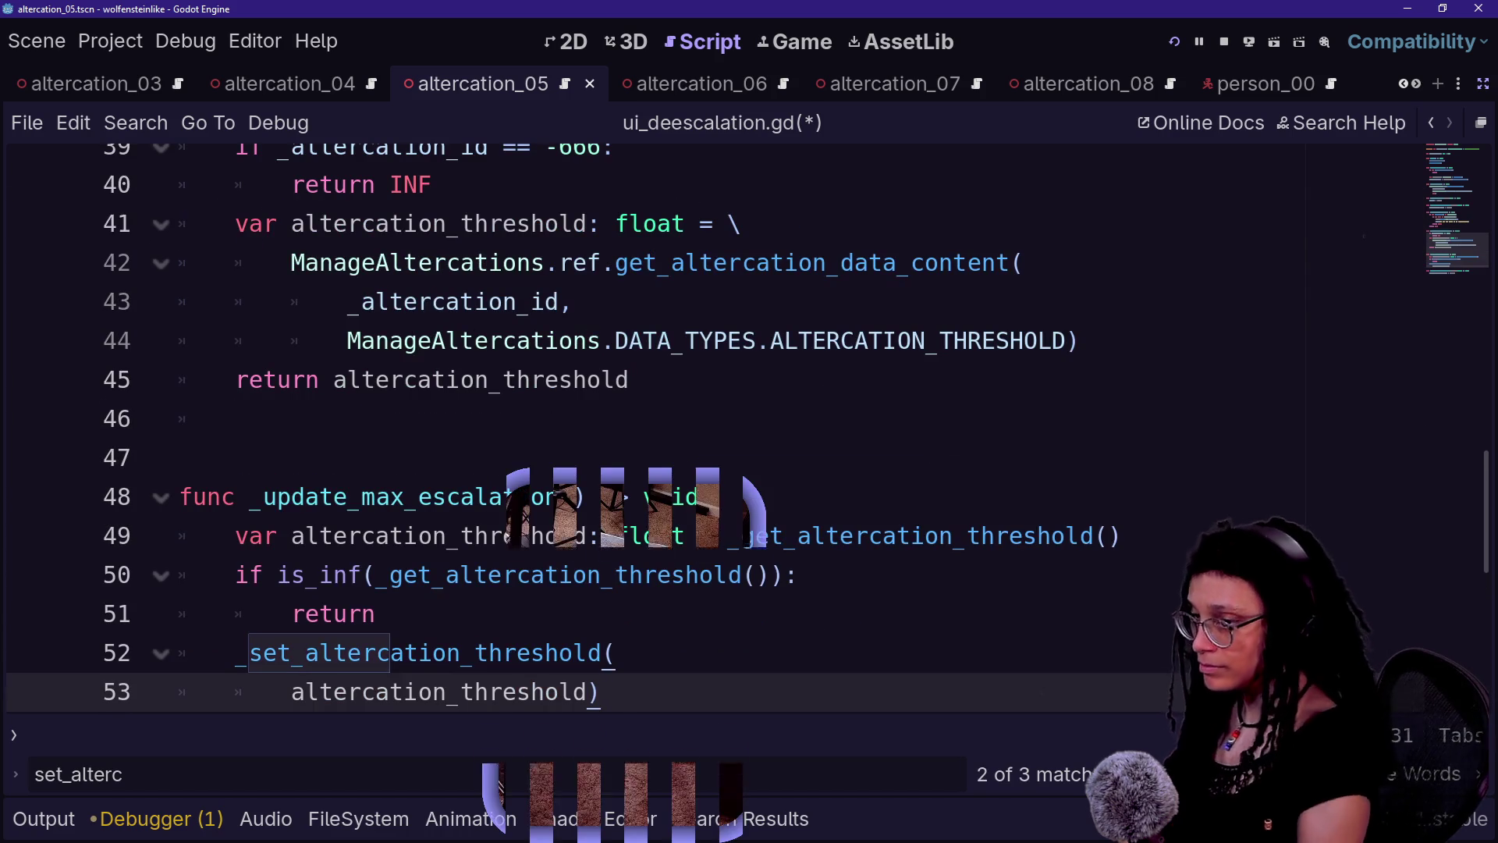
click(179, 457)
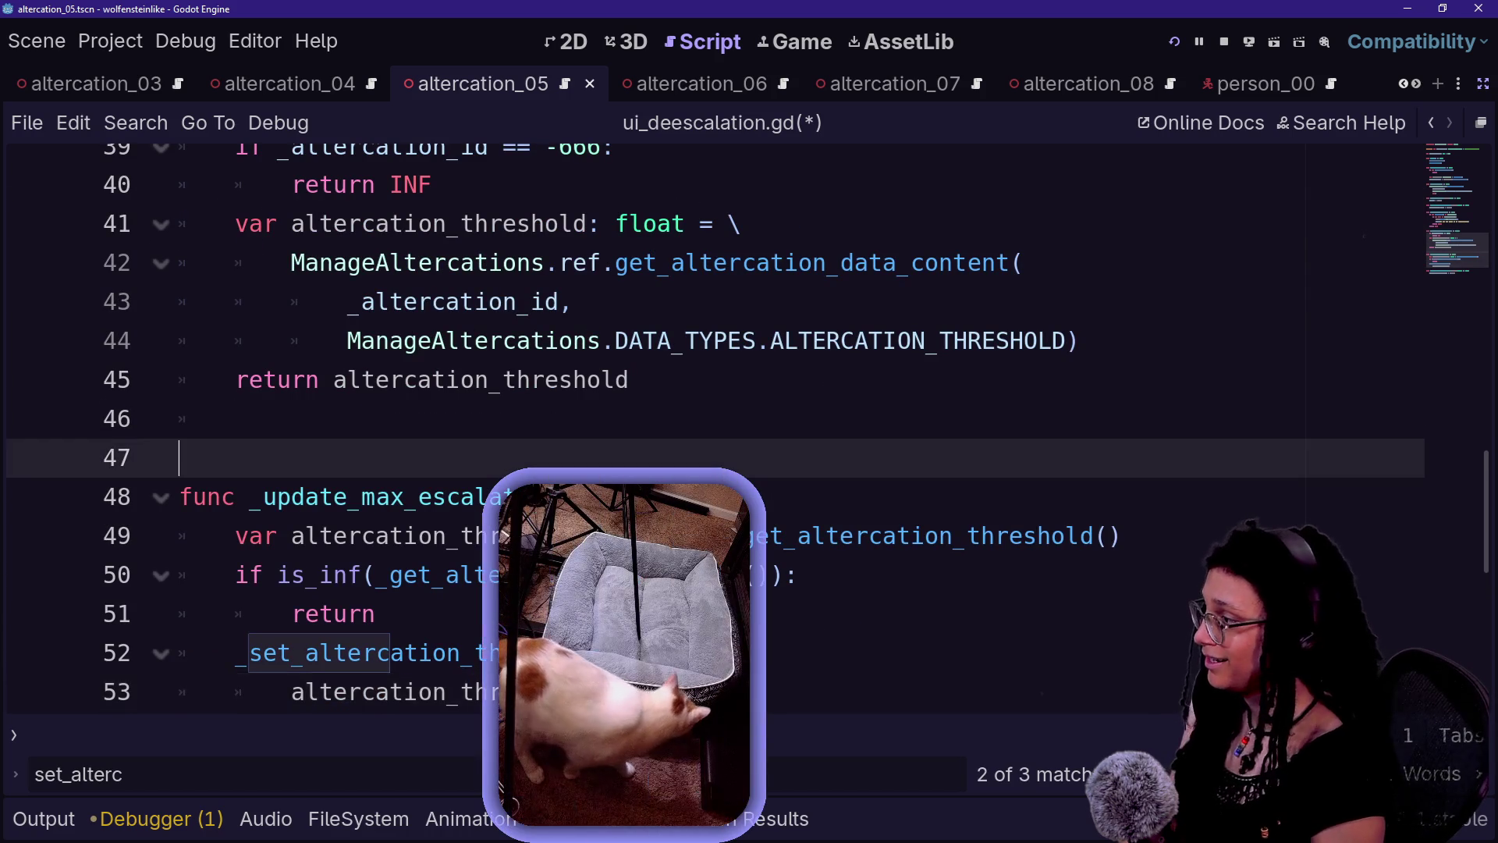
- Tidy the blank lines around the pasted _update_max_escalation copy
key(BackSpace)
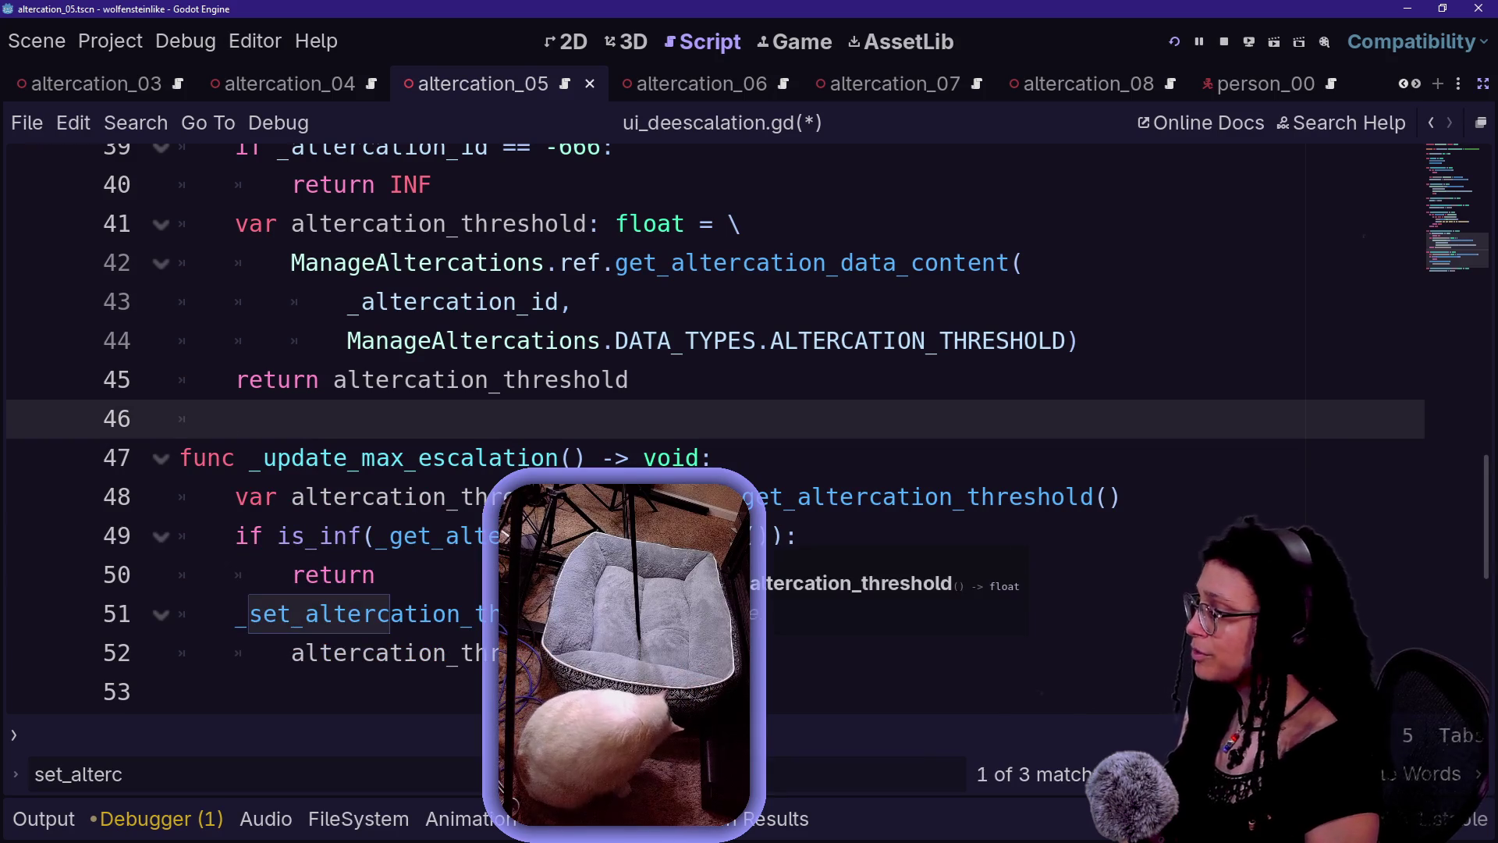
click(546, 535)
scroll(546, 535, down, 2)
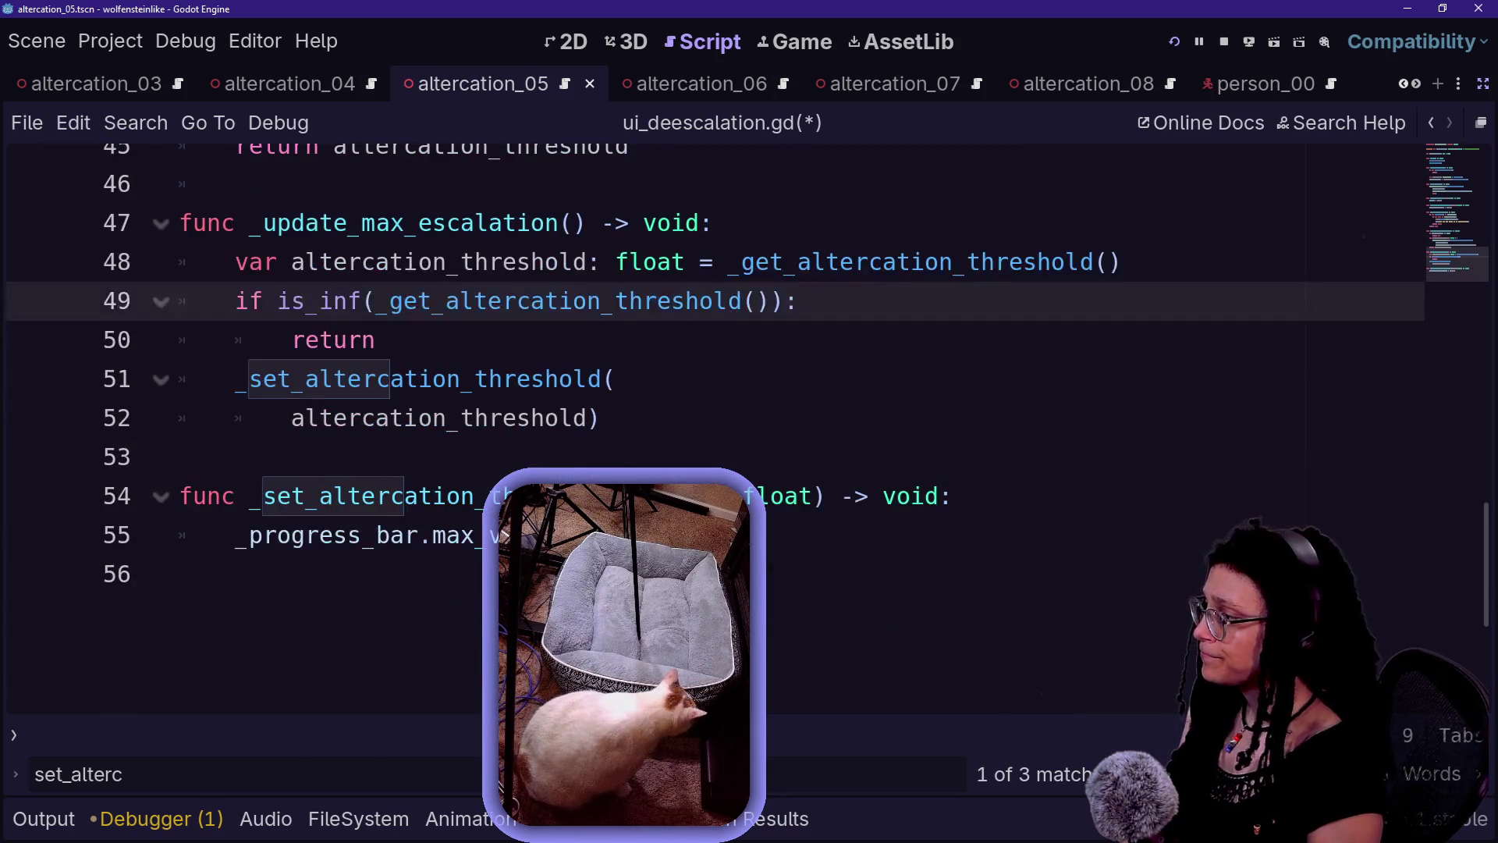
scroll(702, 421, up, 3)
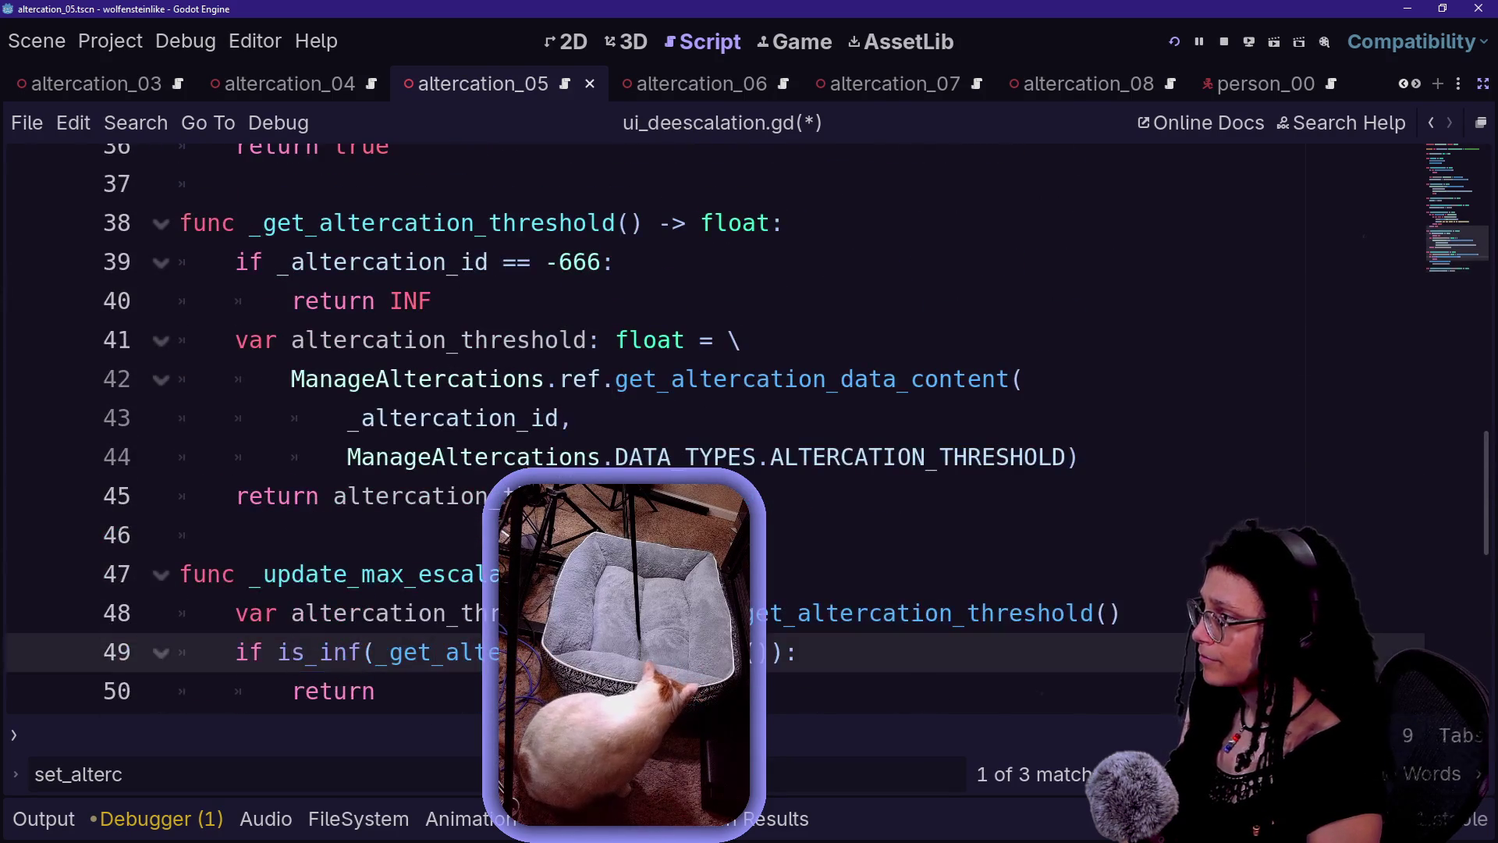
drag(311, 222, 434, 300)
click(910, 378)
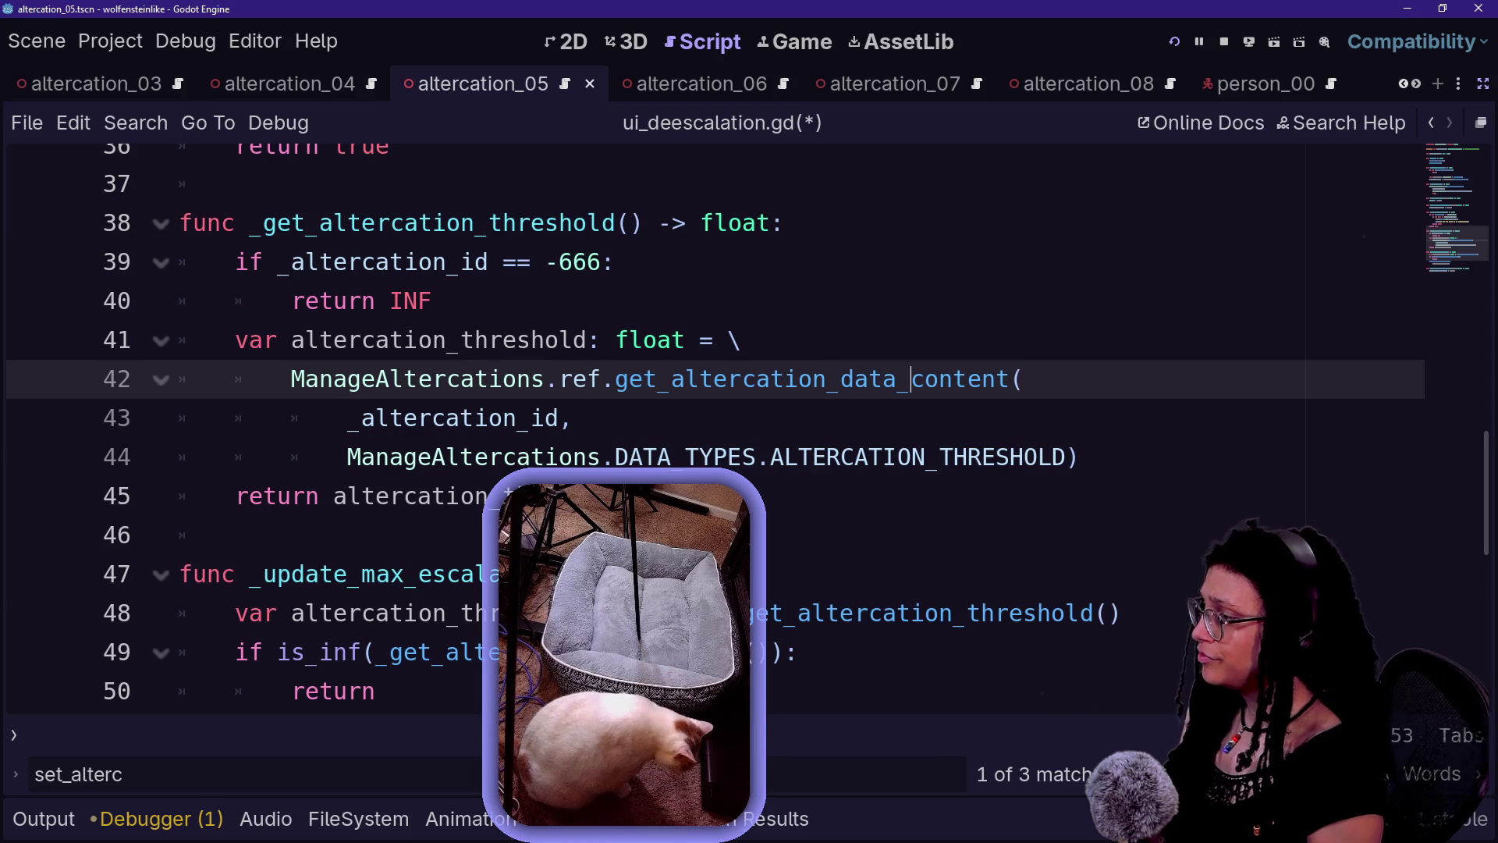
triple_click(546, 613)
click(798, 652)
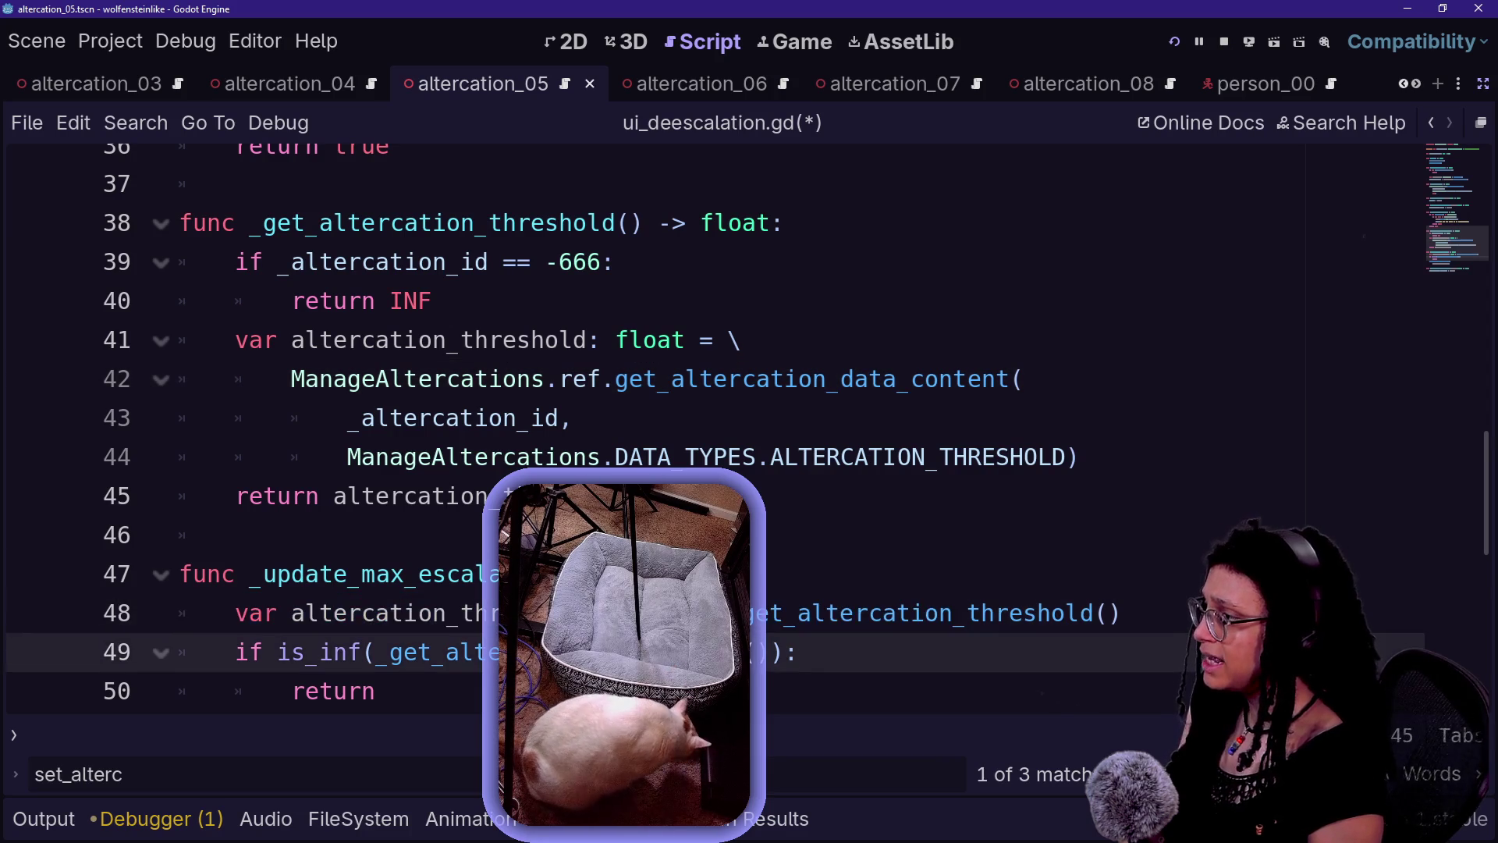
click(179, 574)
key(Return)
key(Up)
key(BackSpace)
- Paste _update_max_escalation at line 37 above _get_altercation_threshold and save
click(234, 184)
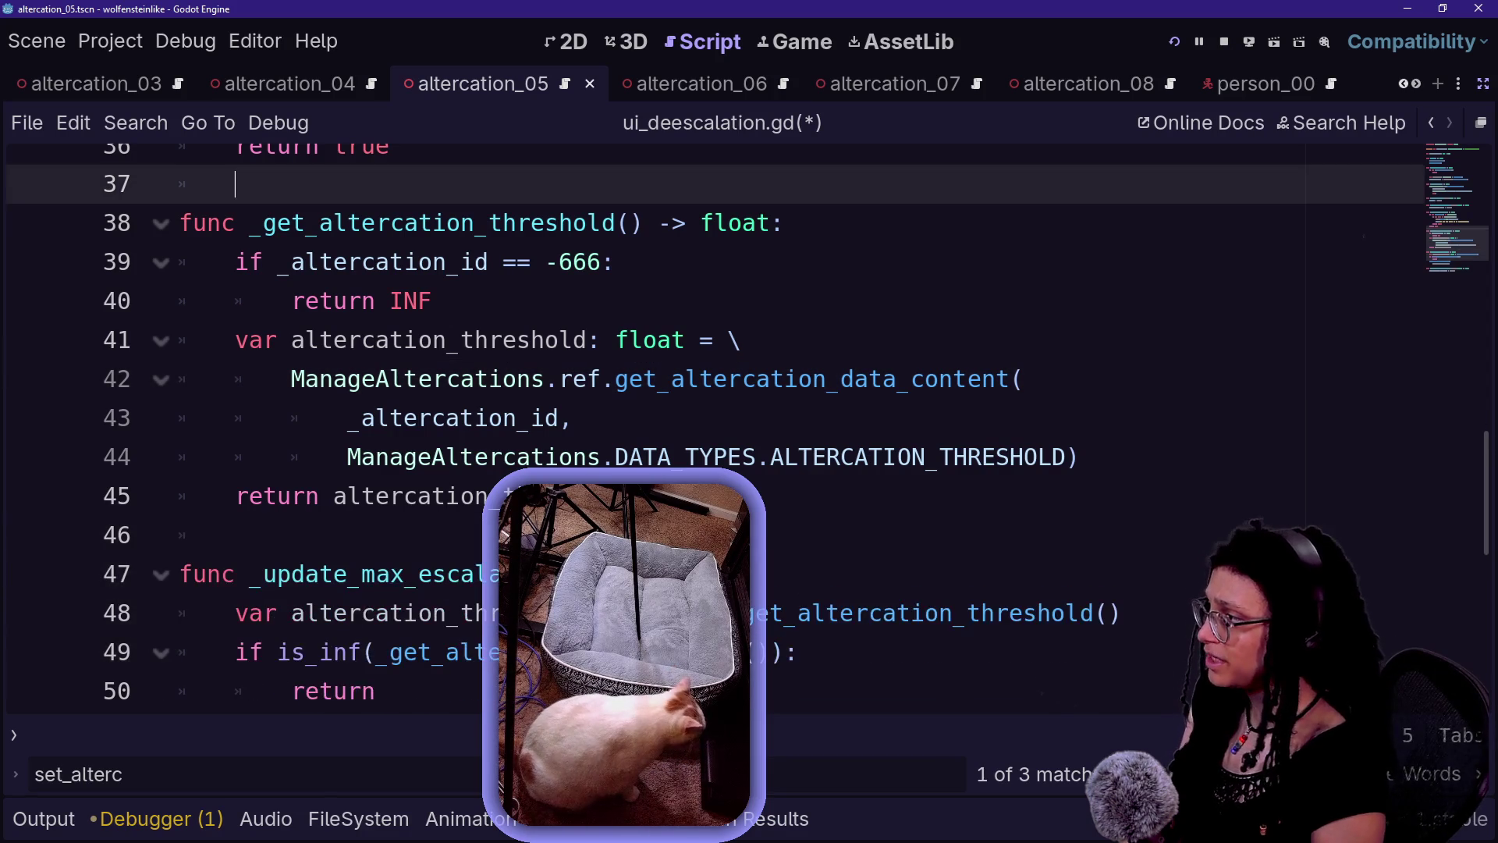
key(Return)
key(Return)
key(Up)
text(func _update_max_escalation() -> void: 	var altercation_threshold: float = _get_altercation_threshold() 	if is_inf(_get_altercation_threshold()): 		return 	_set_altercation_threshold( 		altercation_threshold))
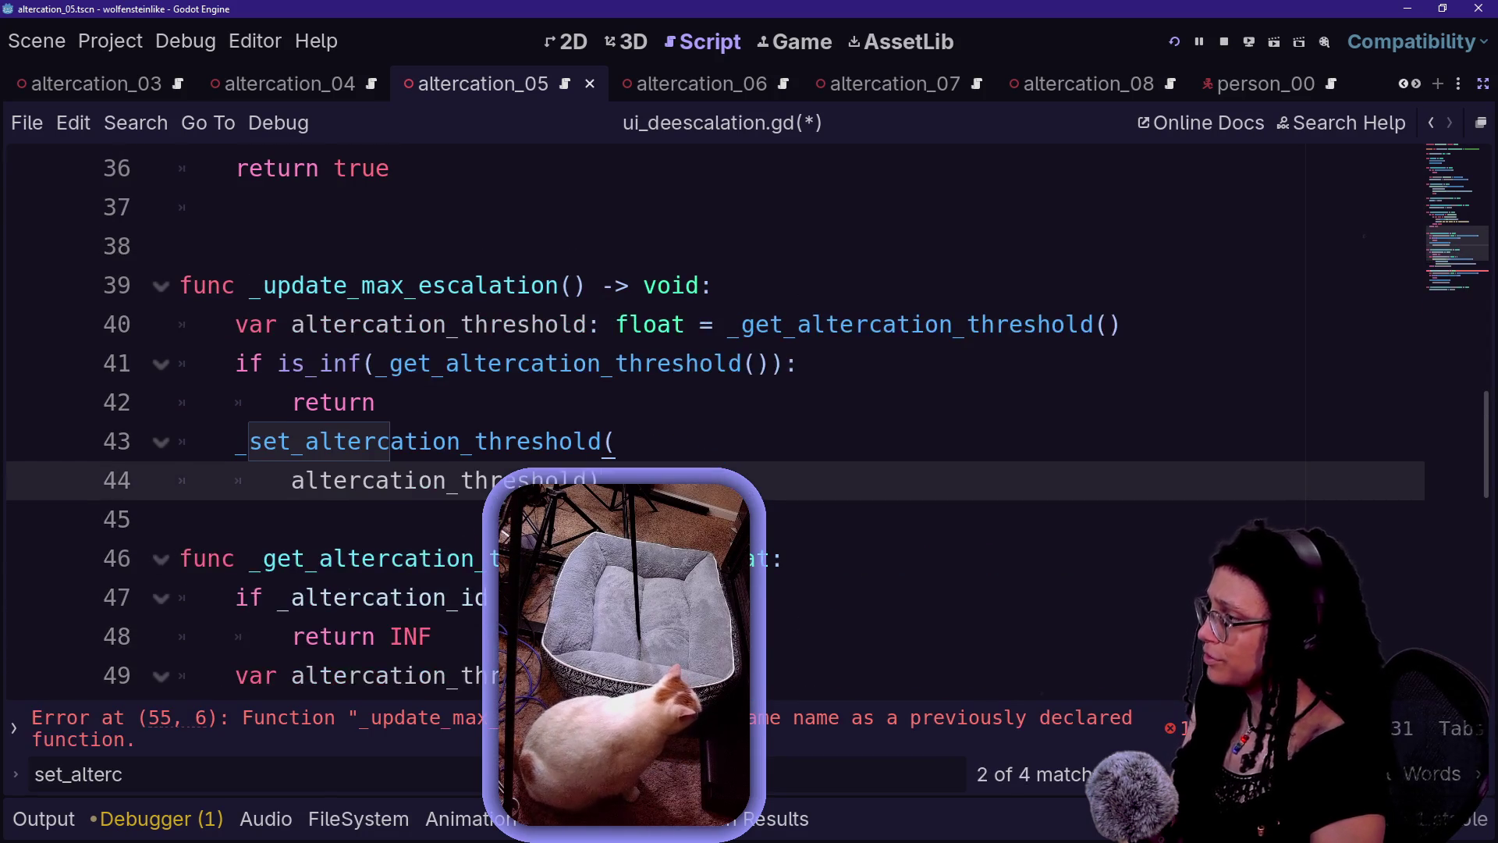
click(179, 245)
key(BackSpace)
drag(375, 363, 616, 401)
key(ctrl+s)
- Delete the lower duplicate _update_max_escalation function
click(461, 441)
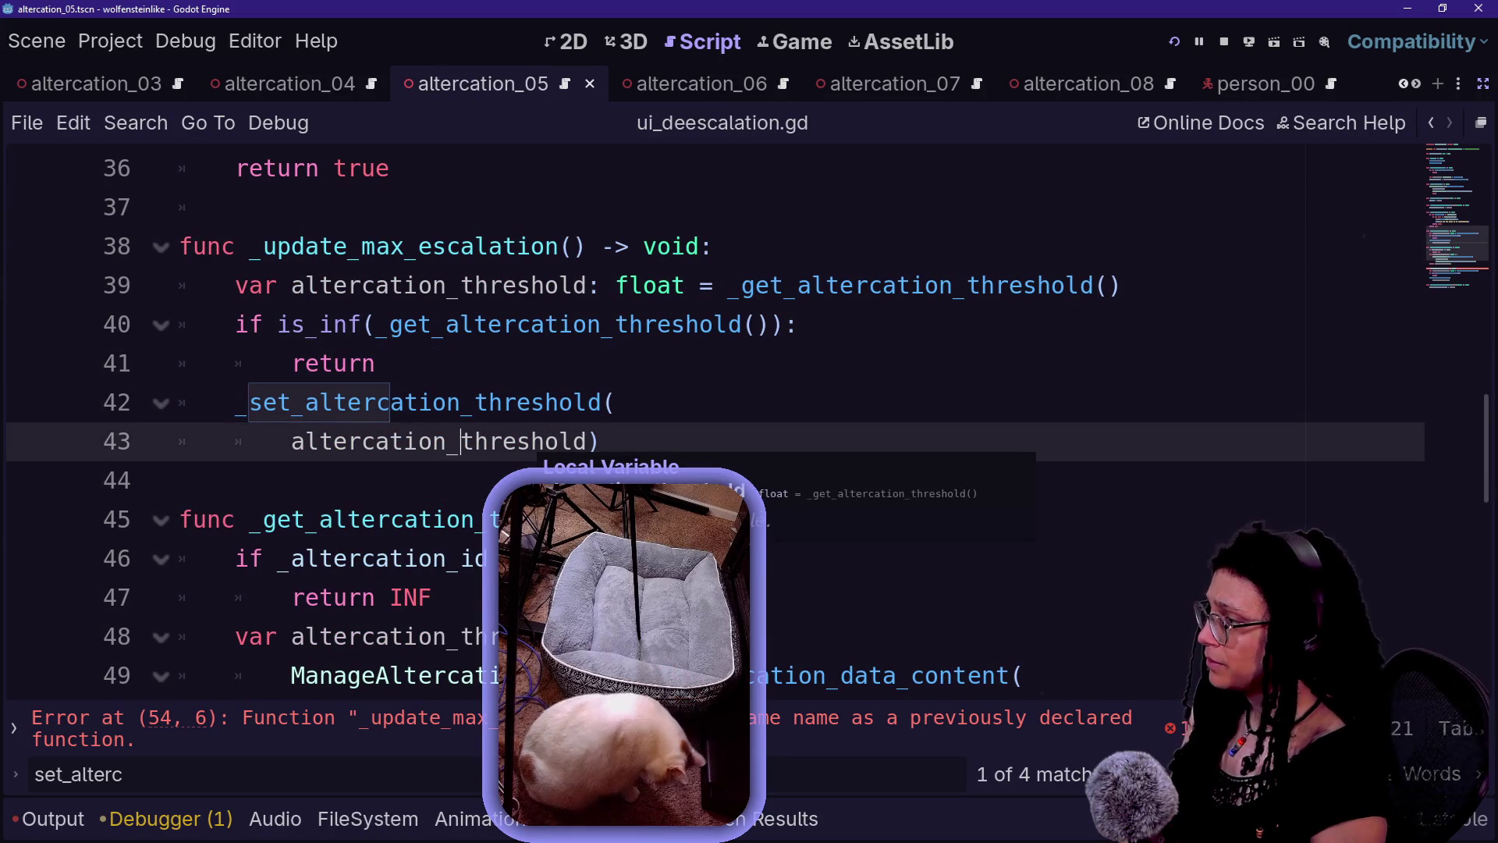
scroll(538, 448, down, 3)
drag(242, 479, 713, 557)
scroll(713, 557, down, 2)
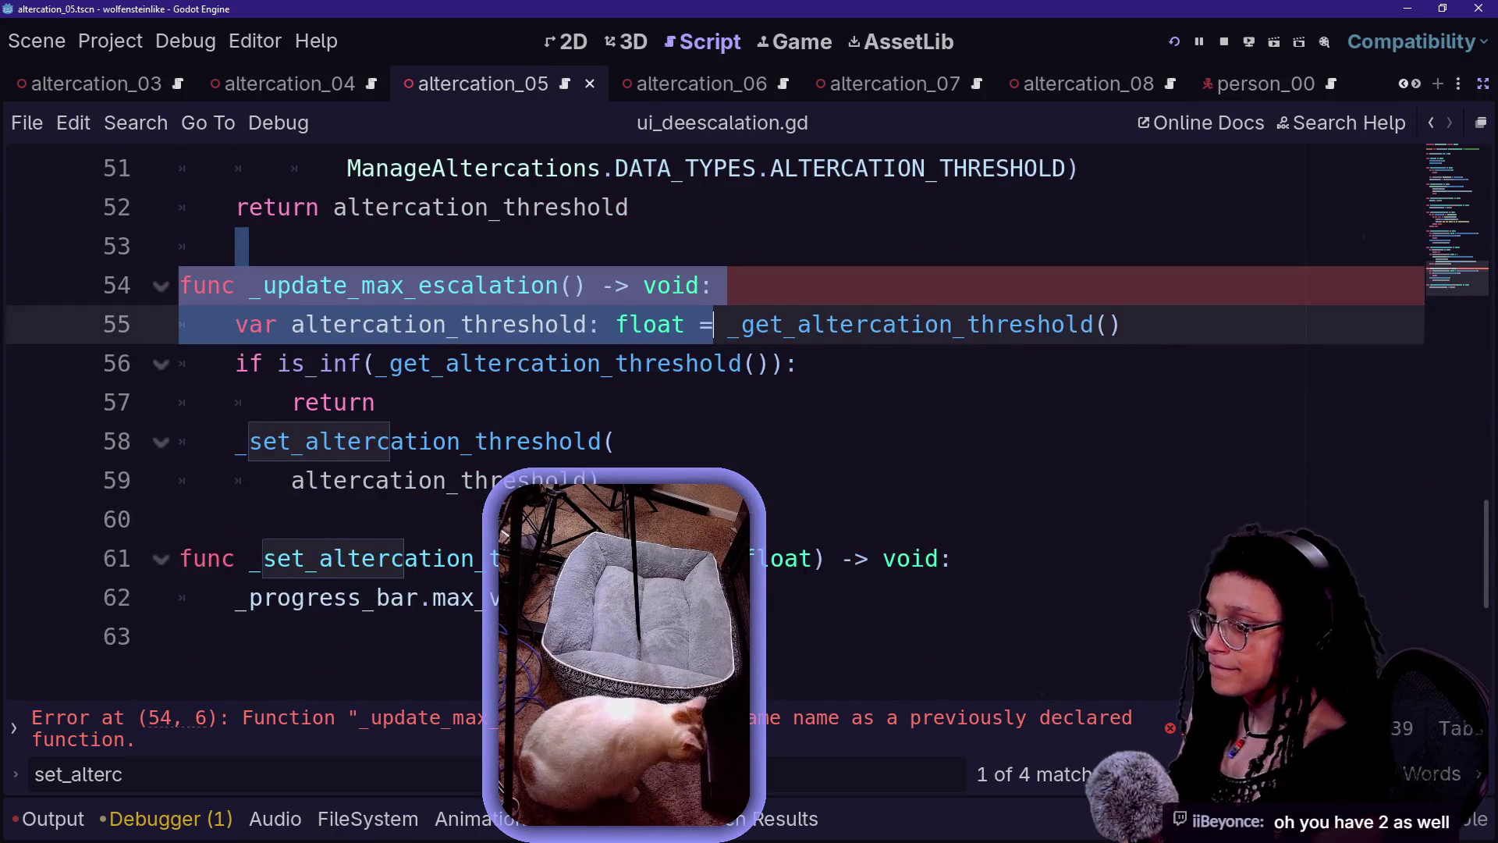
drag(713, 323, 600, 479)
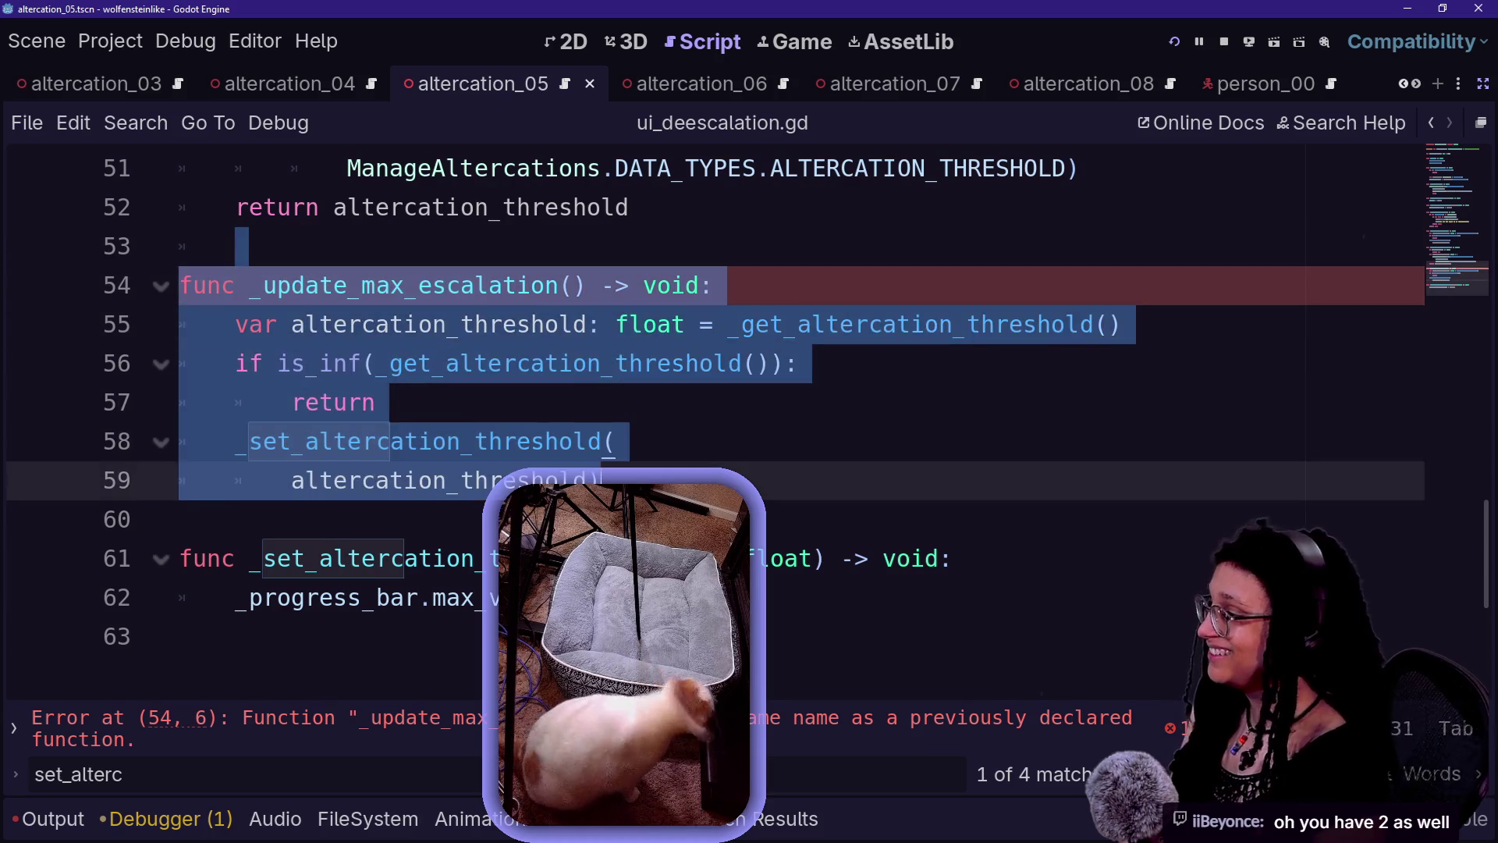
key(BackSpace)
key(BackSpace)
click(181, 361)
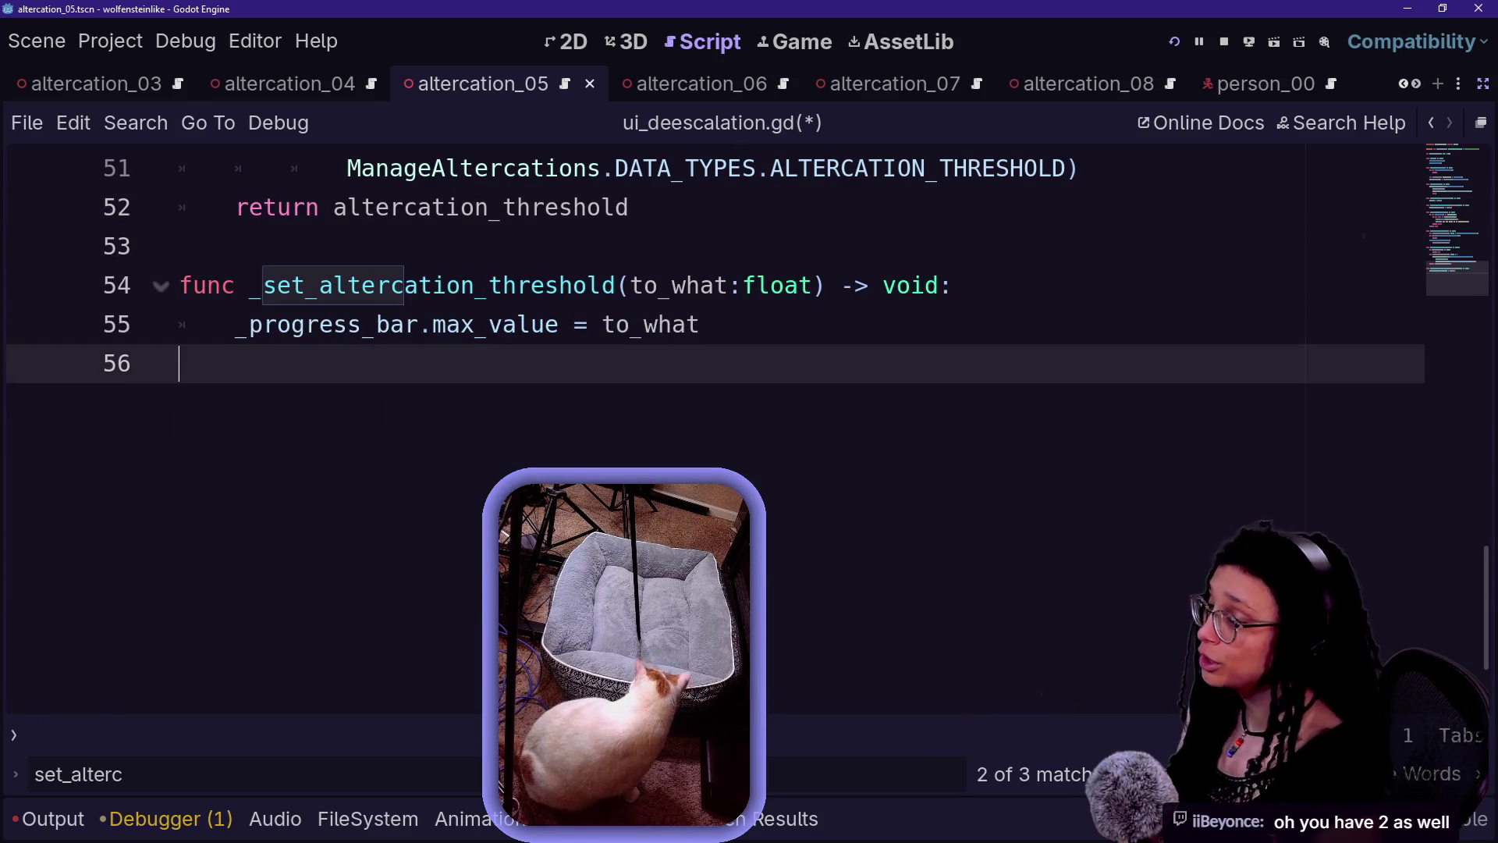
- Review the is_inf check and the threshold getter's DATA_TYPES argument
scroll(702, 351, up, 1)
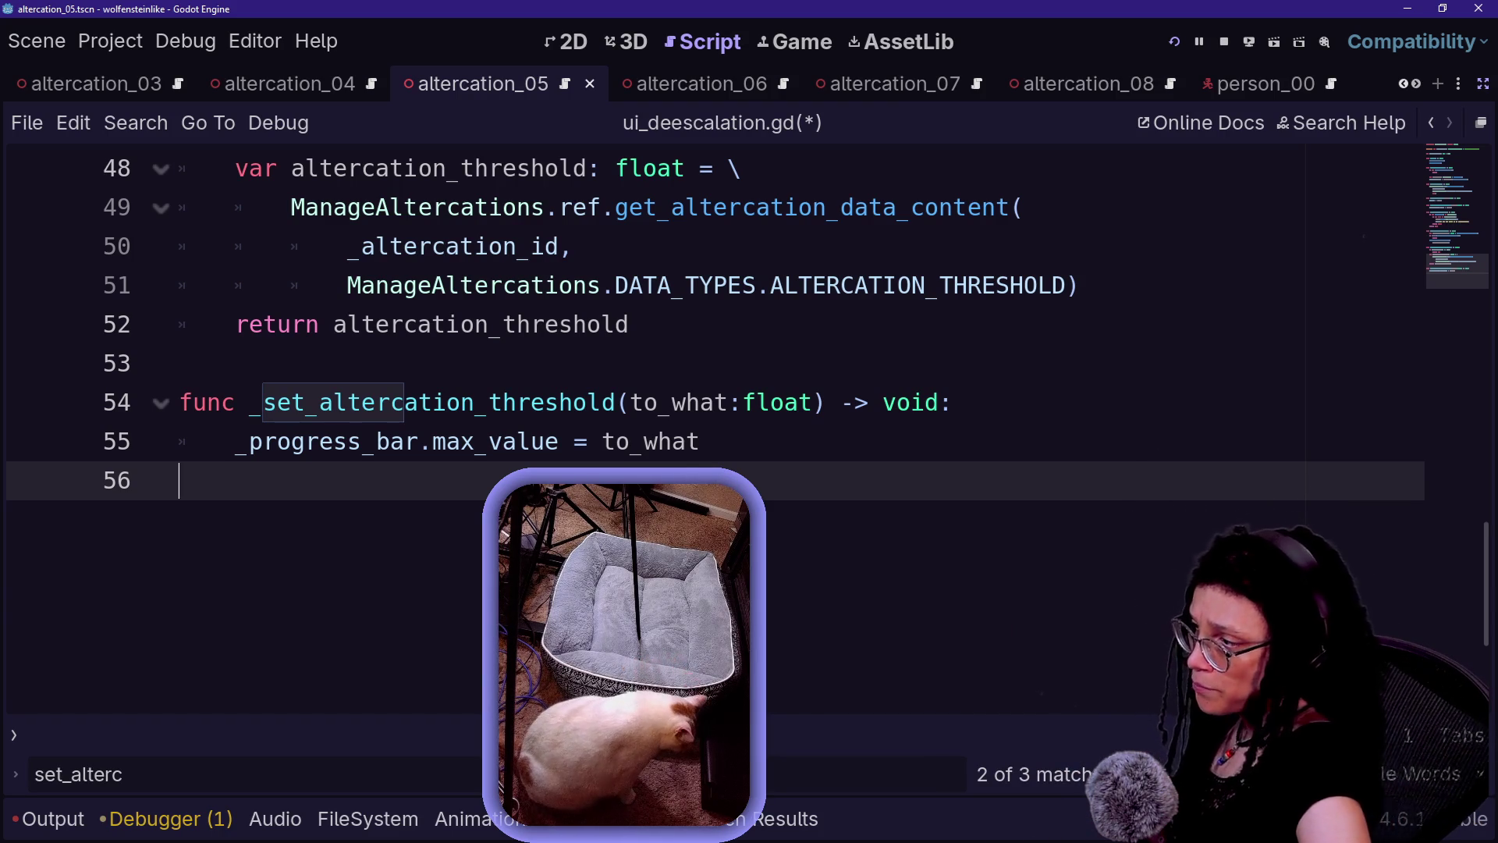
click(701, 441)
key(Up)
key(Up)
key(Up)
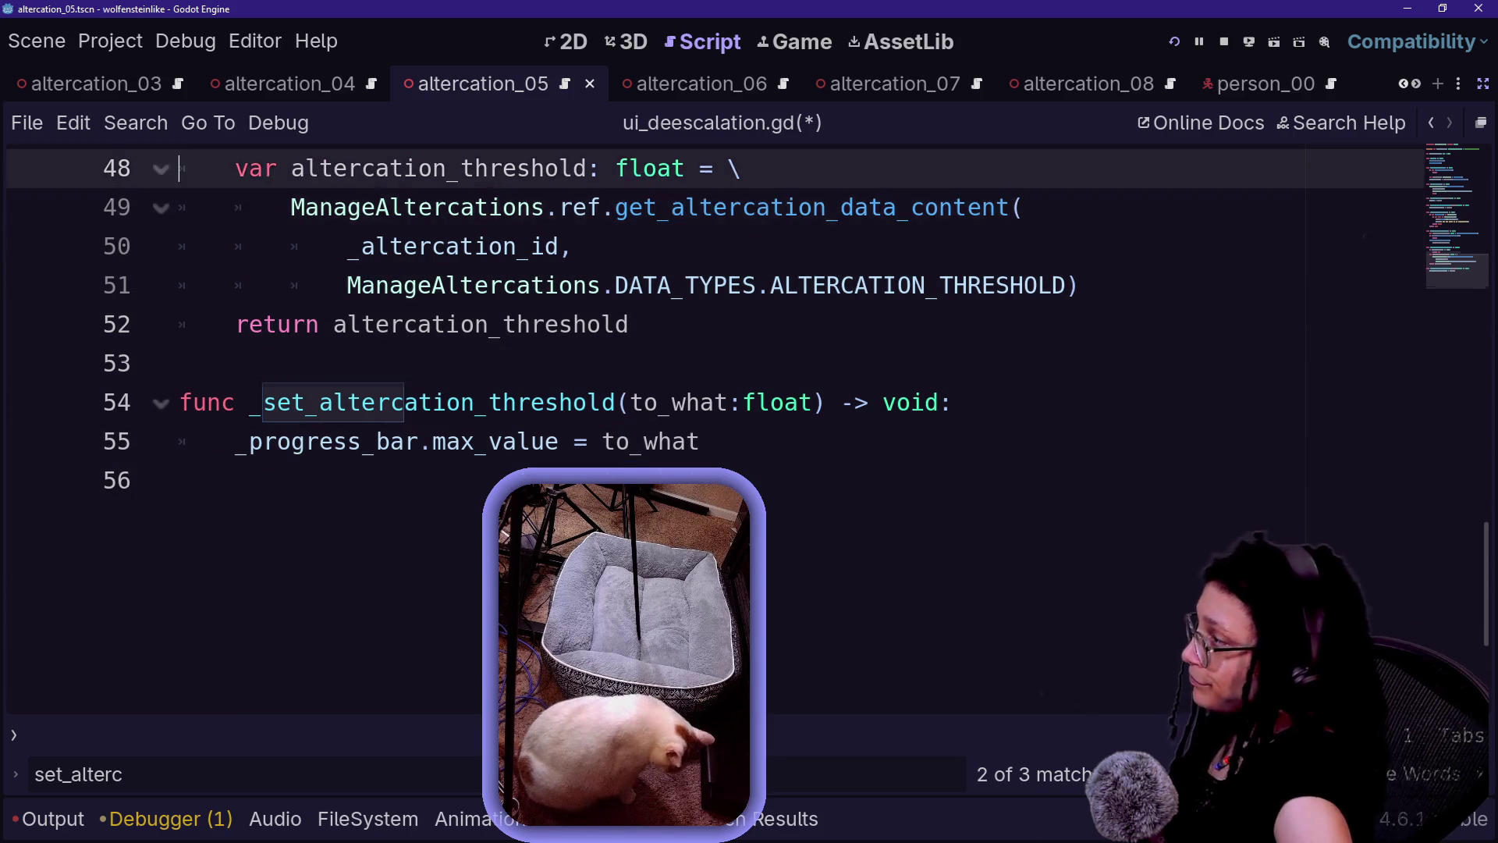
key(Home)
key(Up)
key(Up)
key(Up)
key(Down)
key(Down)
key(Down)
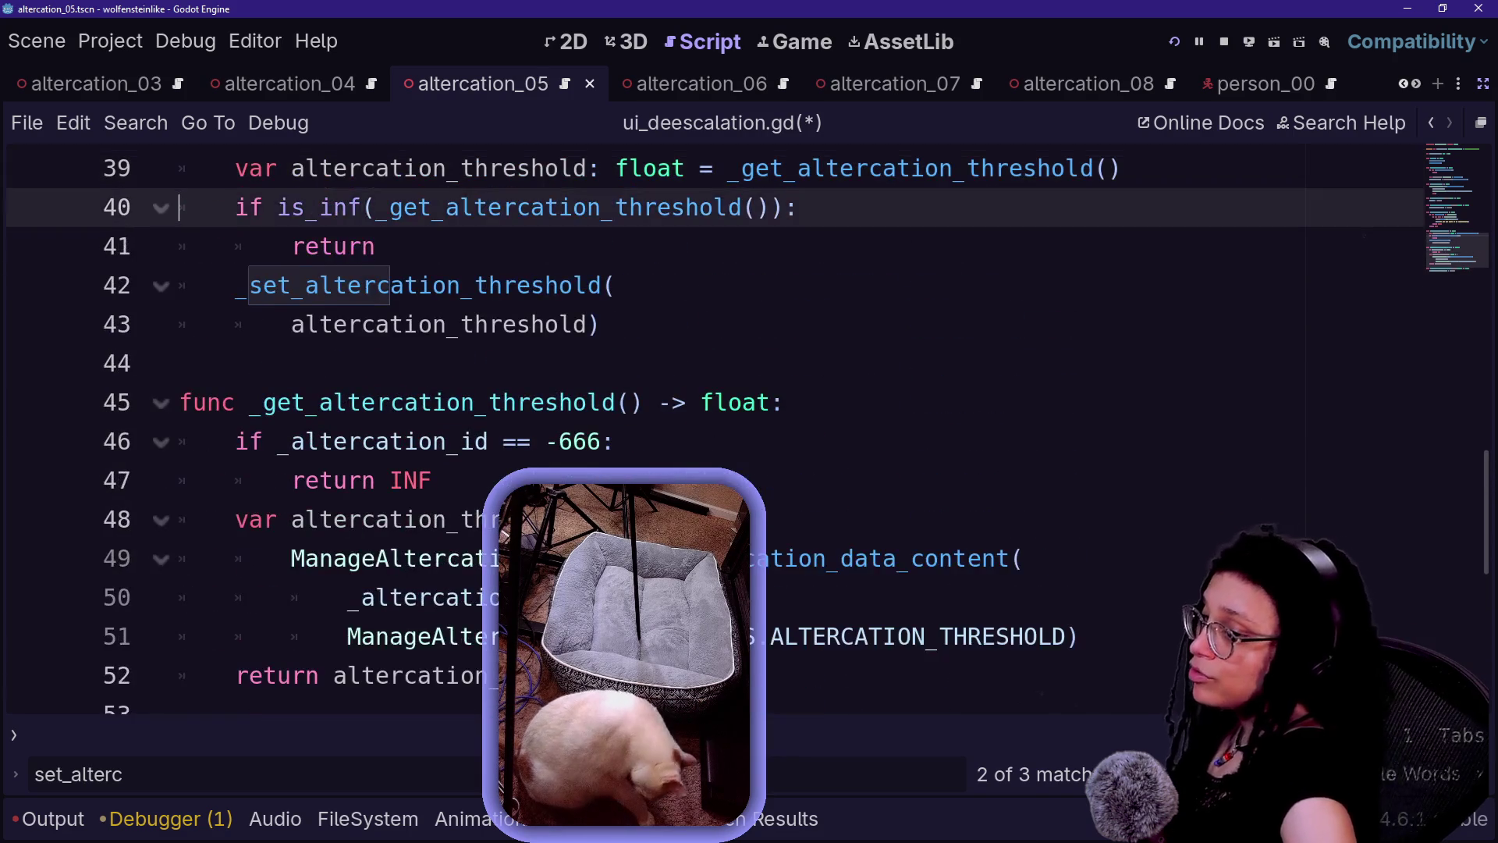
key(Up)
key(Up)
key(Up)
key(Down)
key(Down)
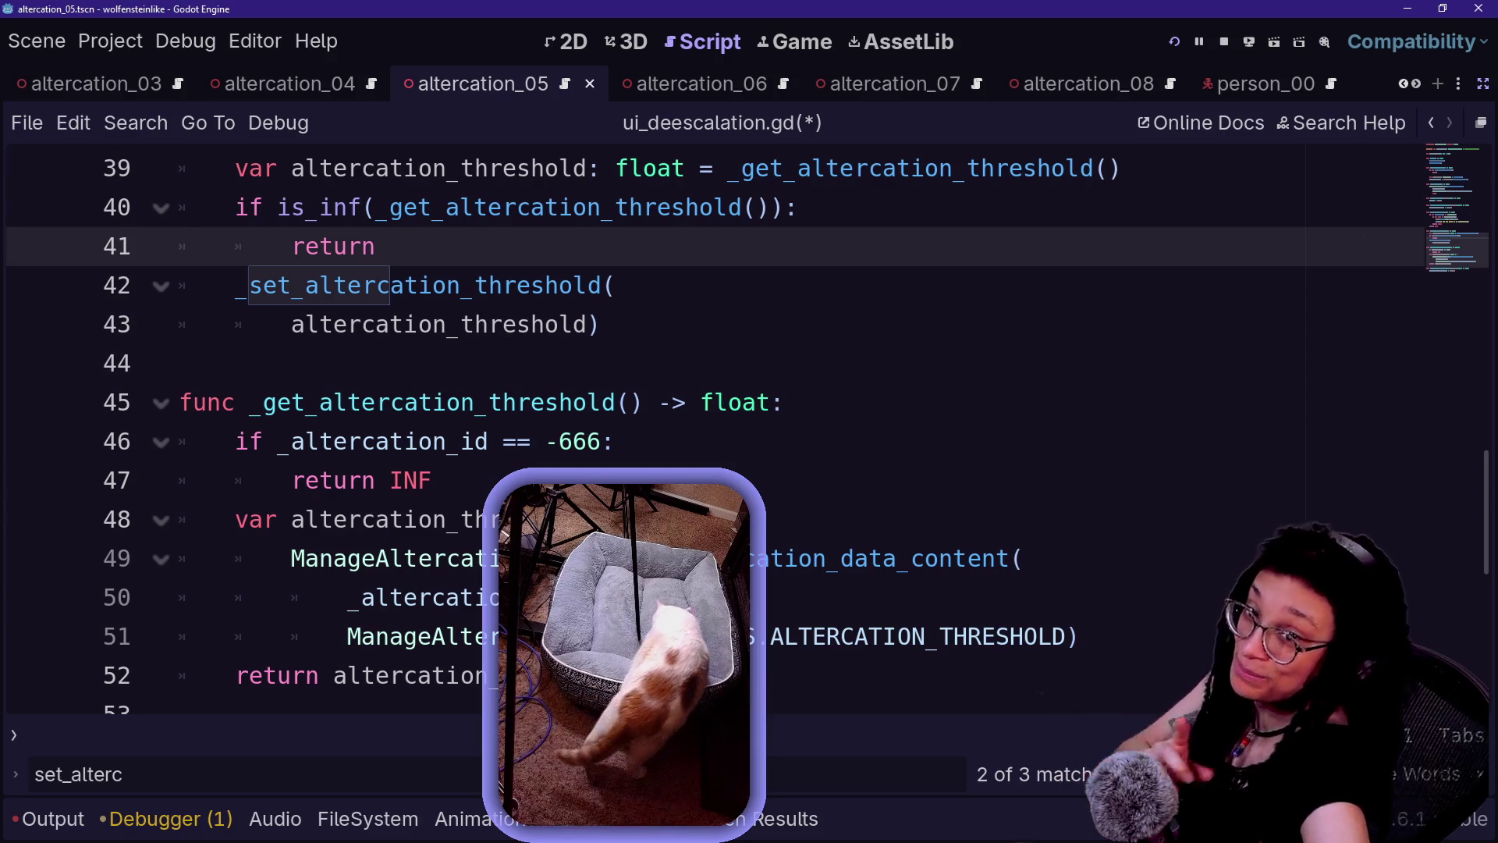
click(180, 363)
key(Down)
key(Down)
key(Down)
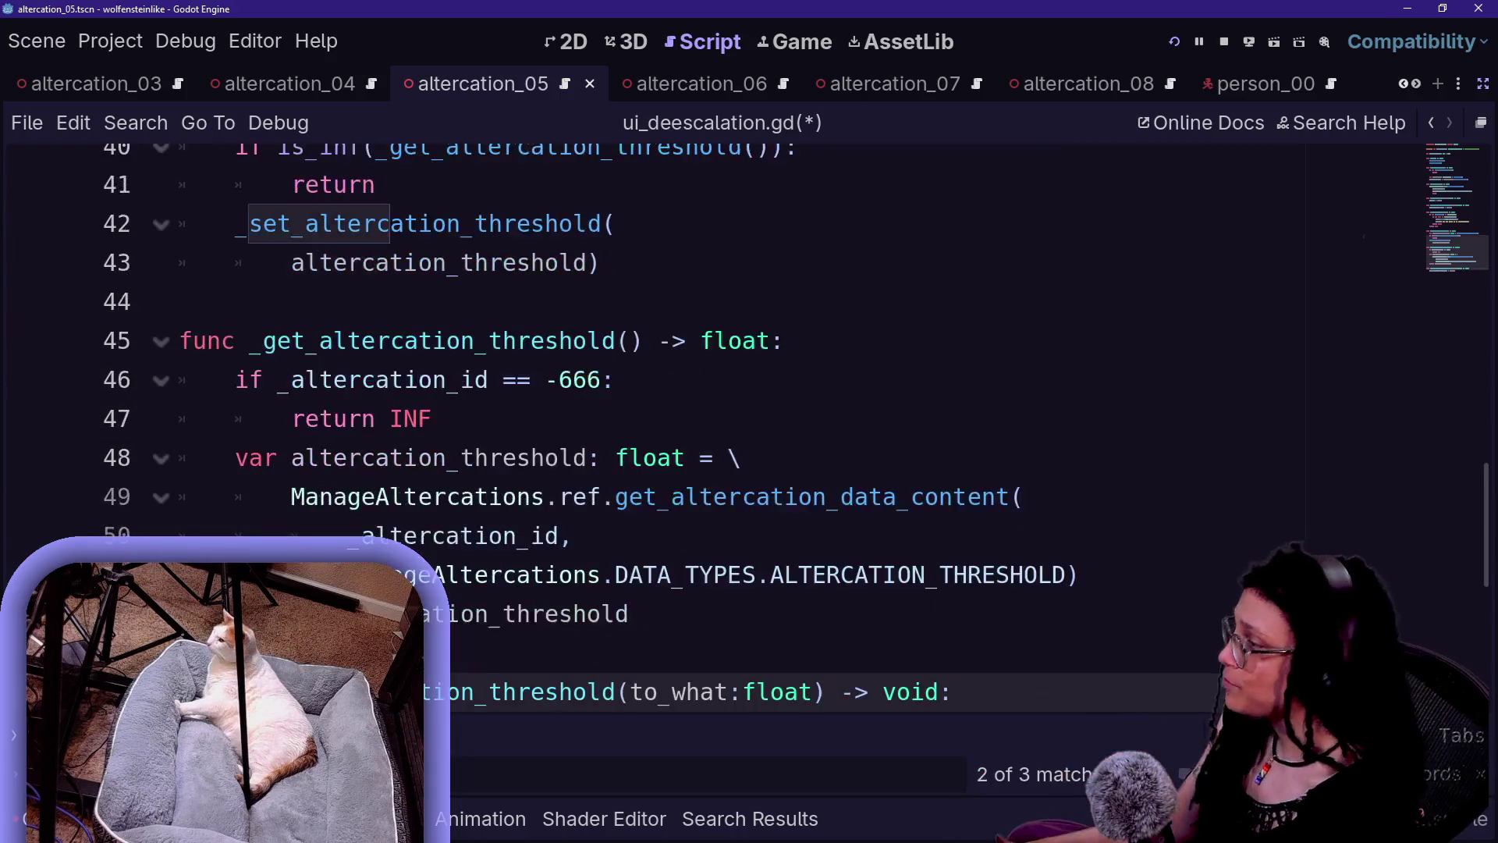
key(Up)
key(Up)
key(Up)
key(Down)
key(Down)
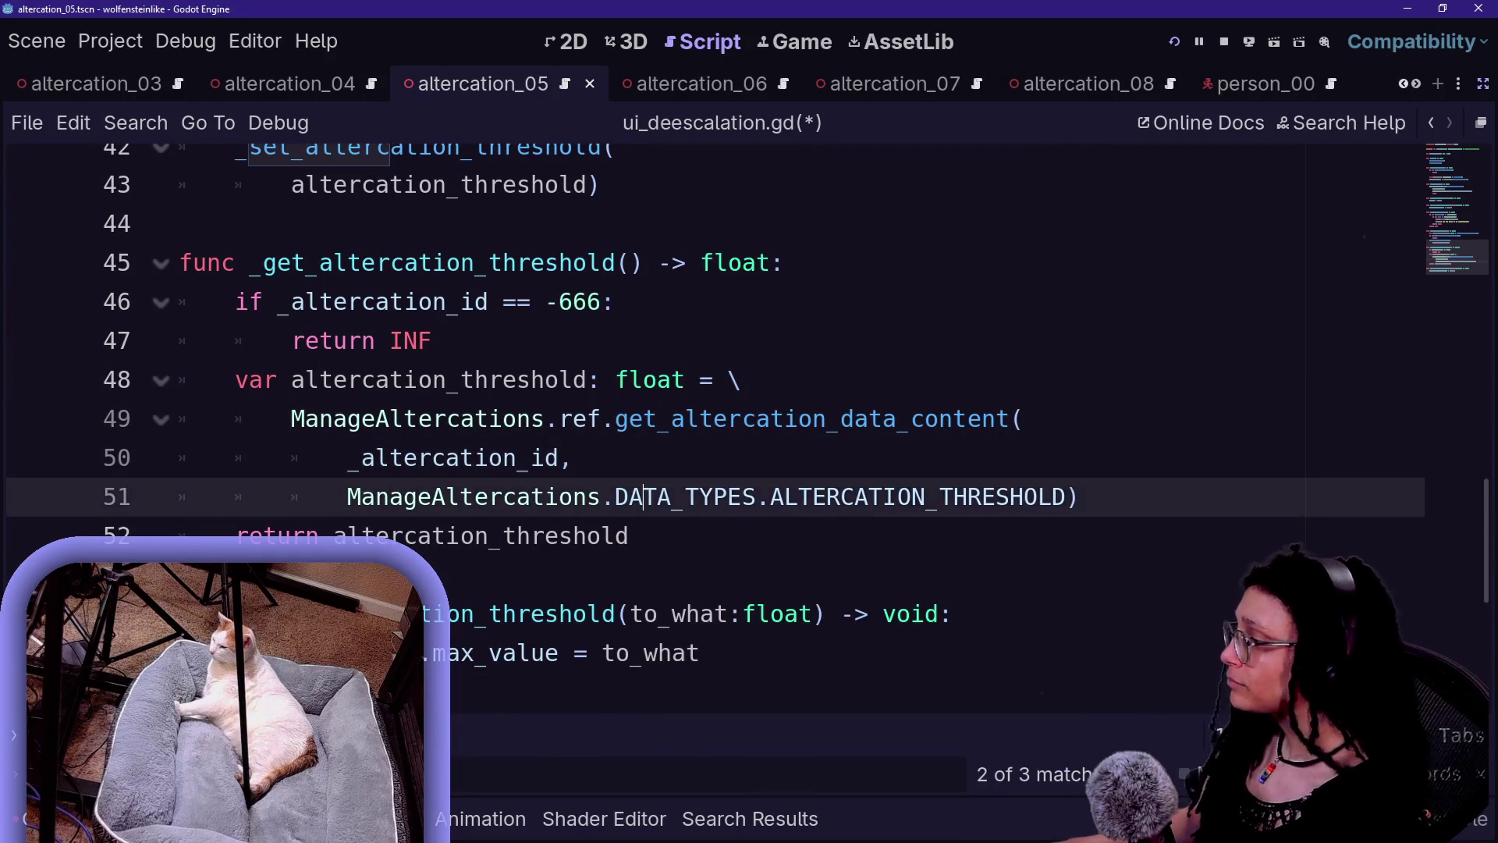
scroll(702, 351, up, 2)
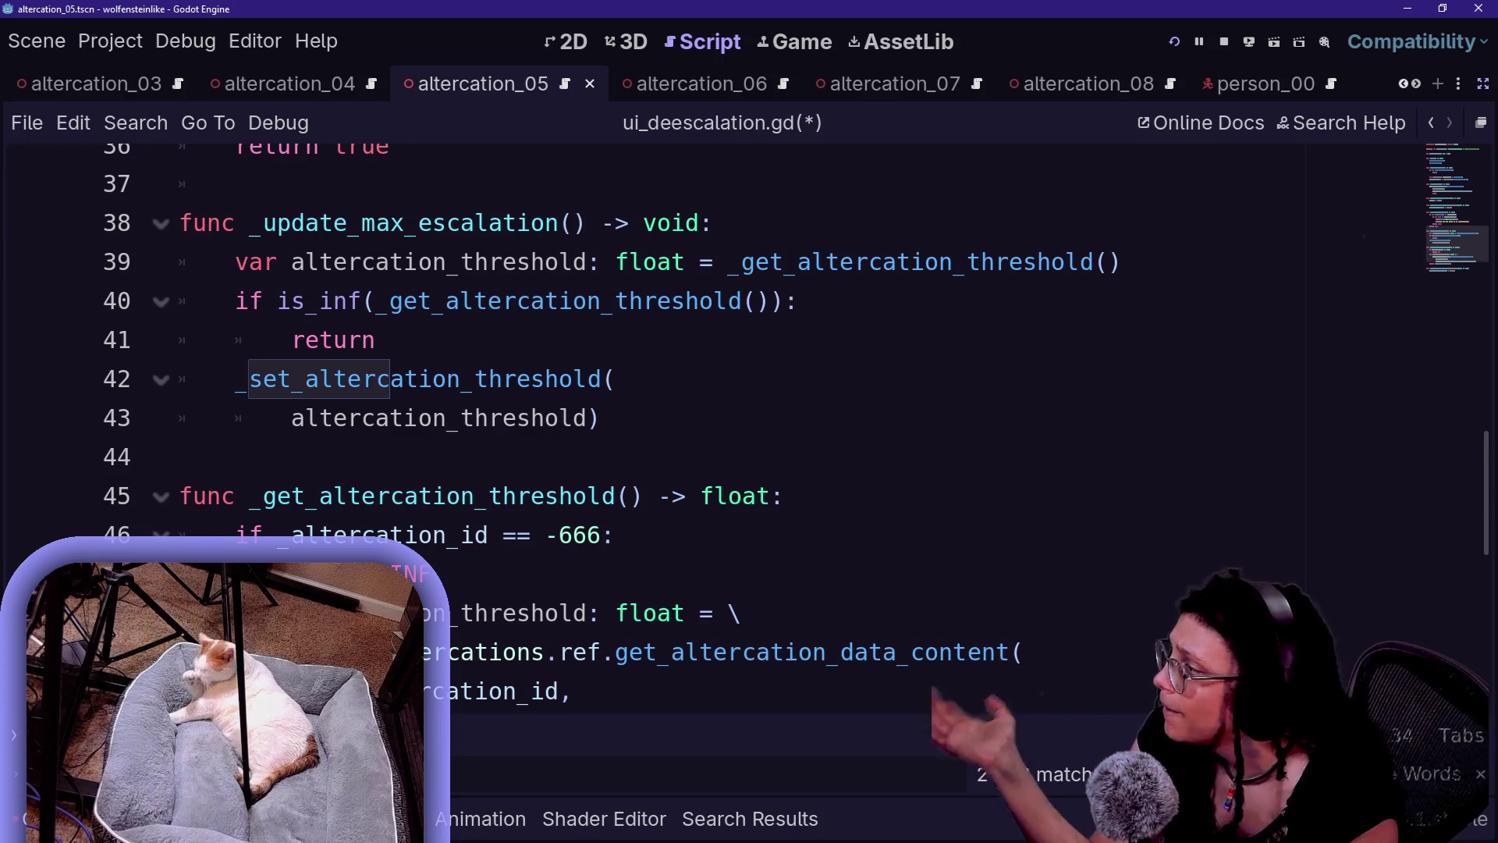
- Add a new line inside the _altercation_id == -666 check above return INF
click(264, 535)
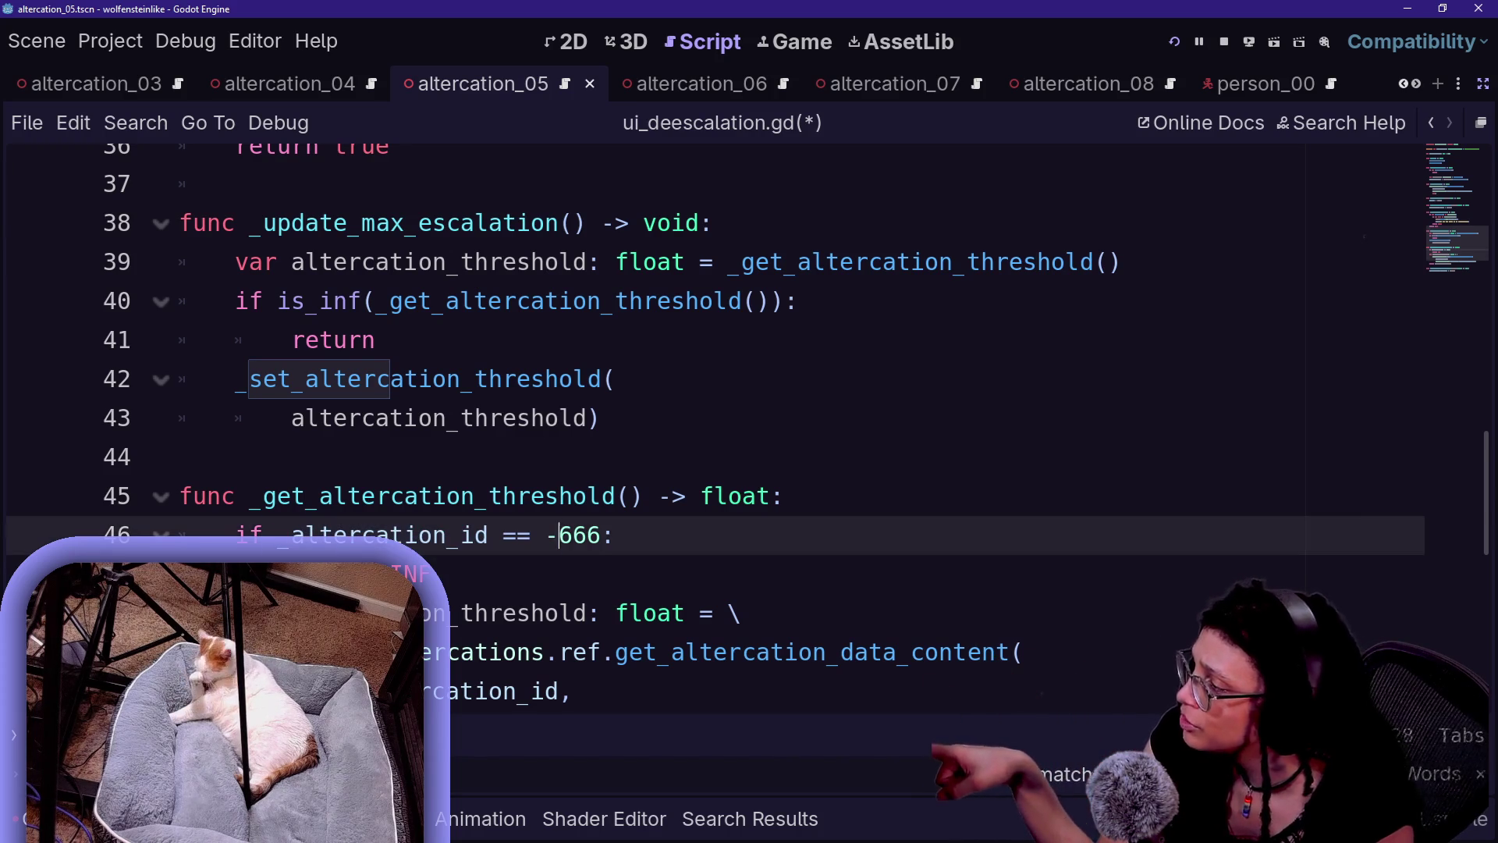
double_click(579, 535)
key(ctrl+f)
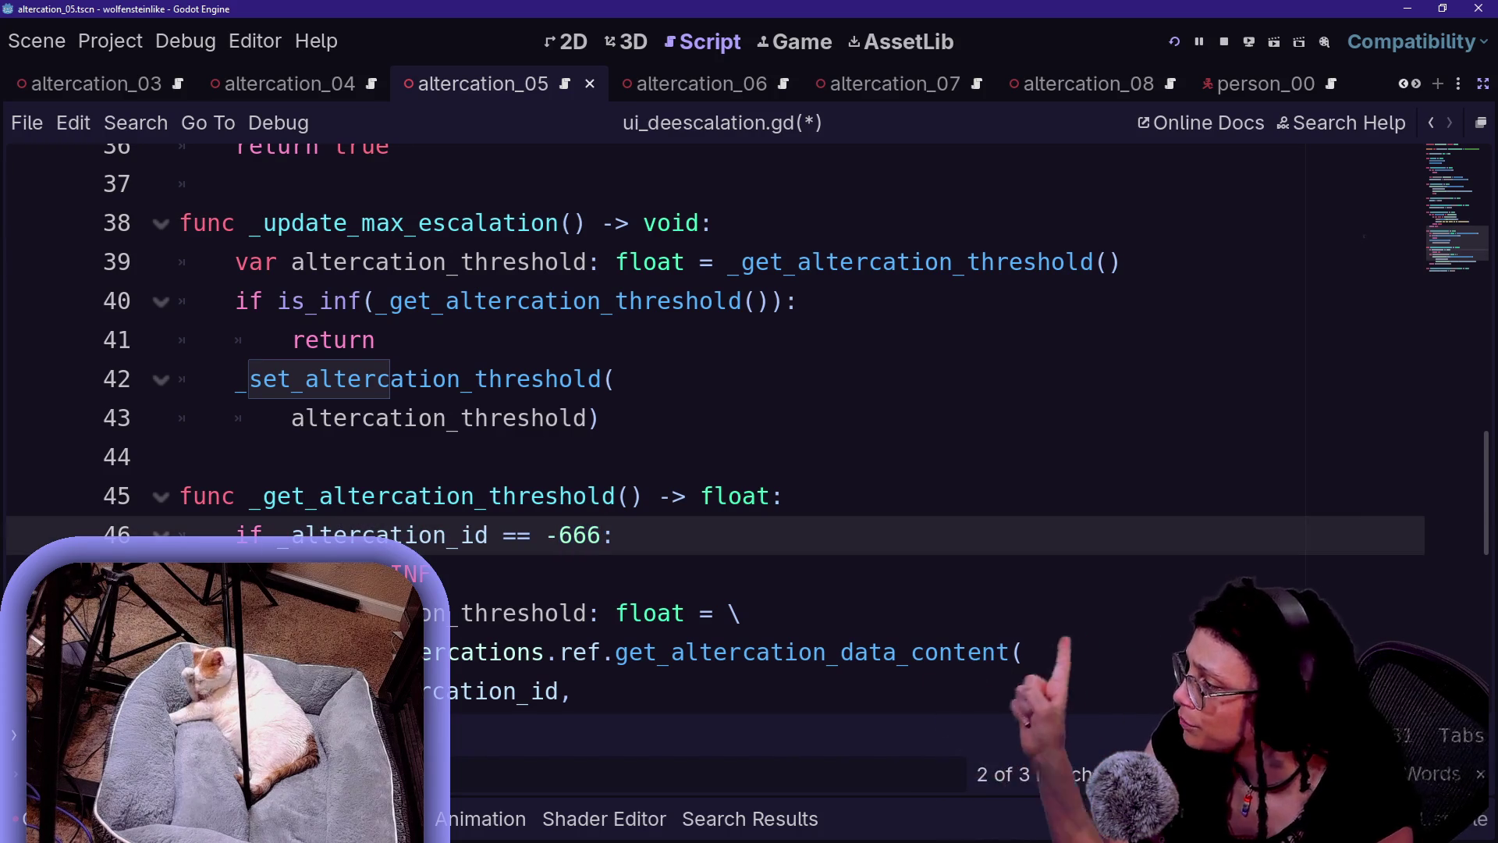
scroll(749, 390, up, 1)
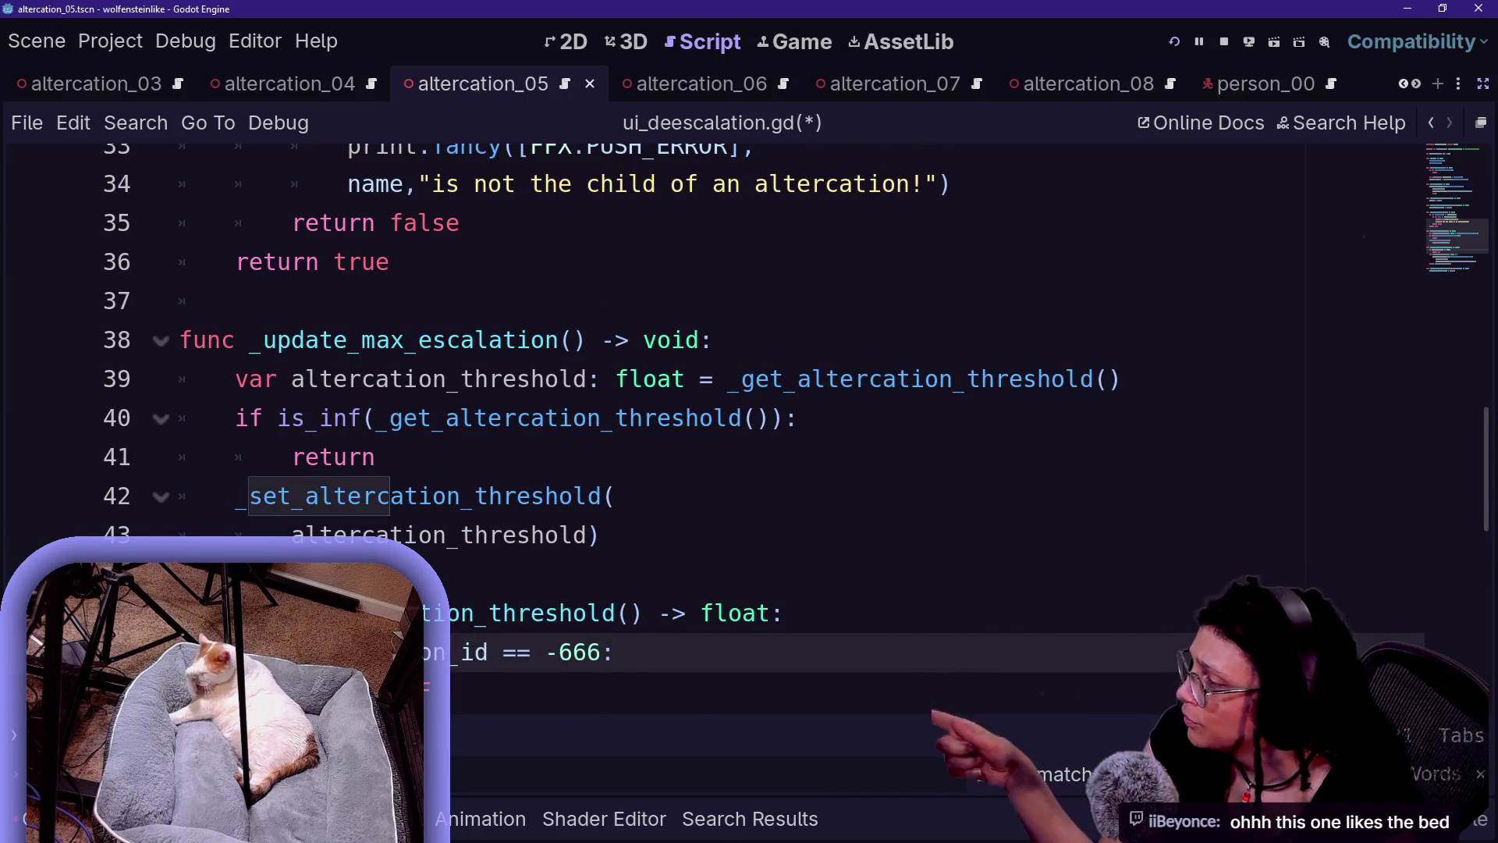
scroll(749, 390, up, 2)
scroll(748, 390, up, 4)
scroll(749, 390, down, 6)
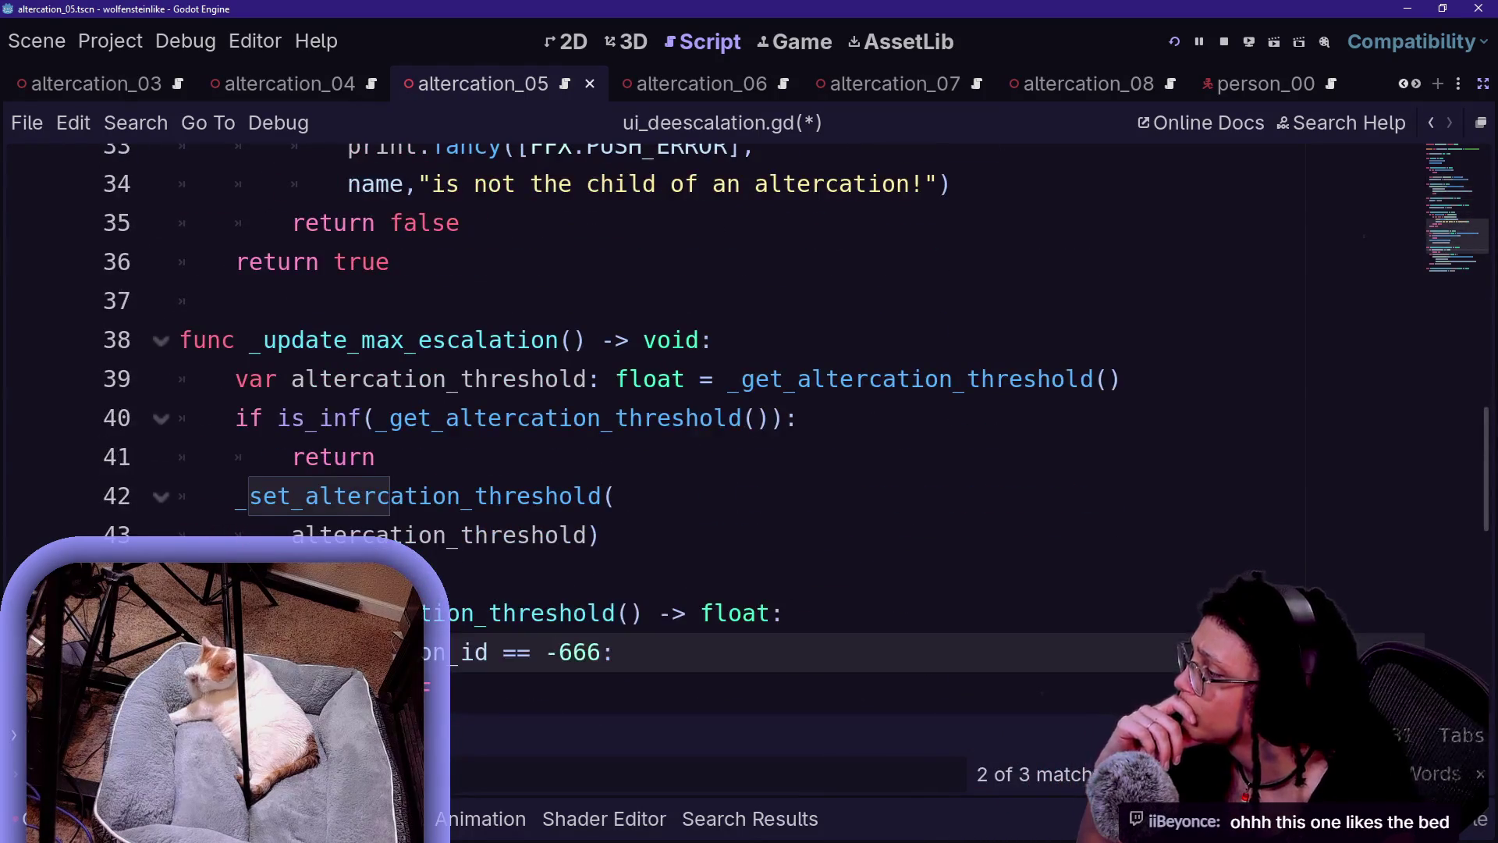
scroll(749, 391, down, 2)
key(Return)
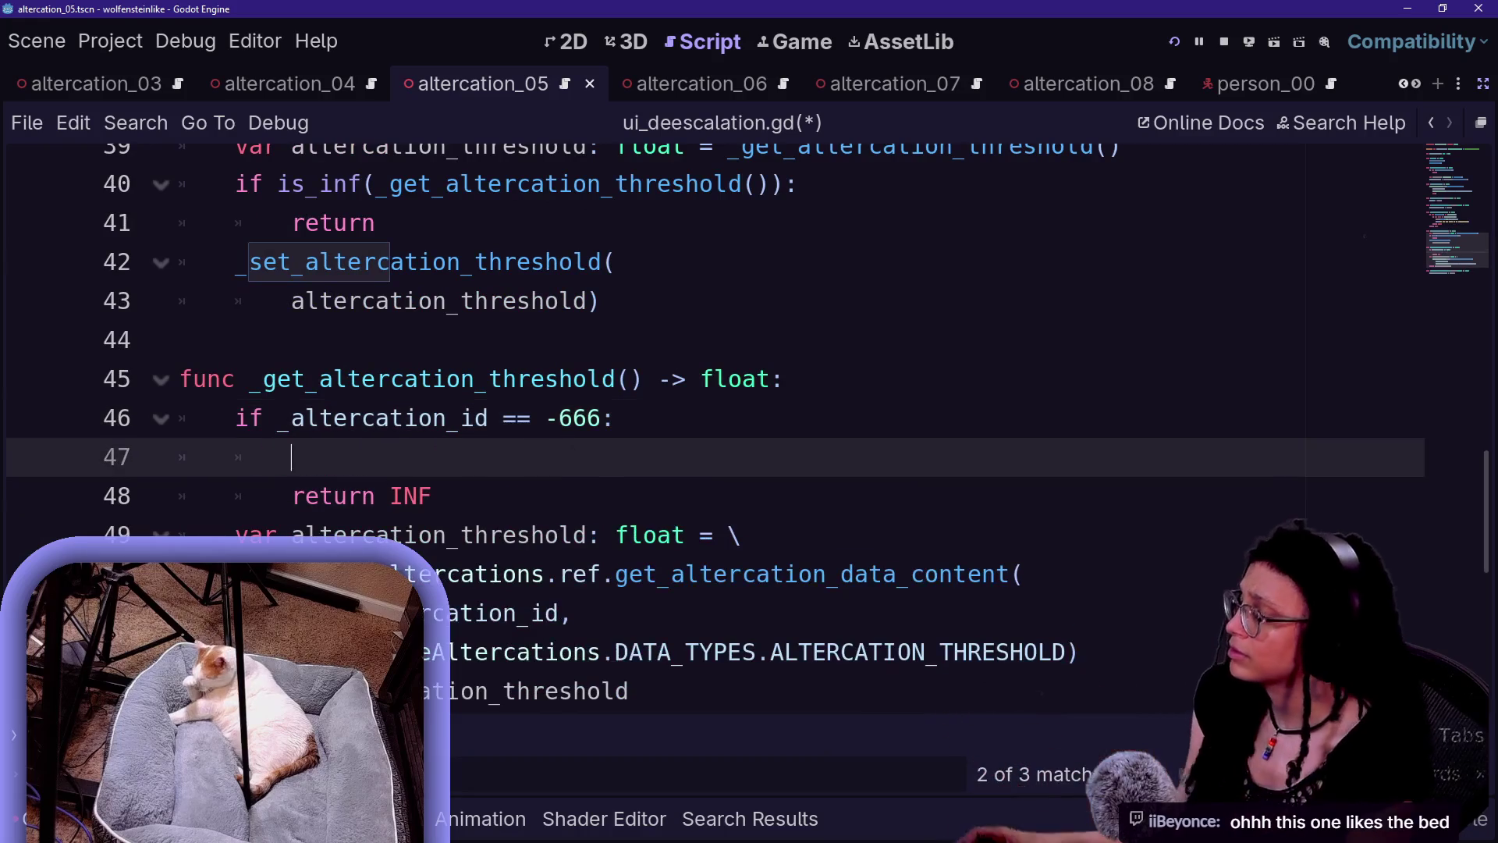
- Select the print.fancy error lines for reuse in the -666 branch
scroll(748, 390, up, 6)
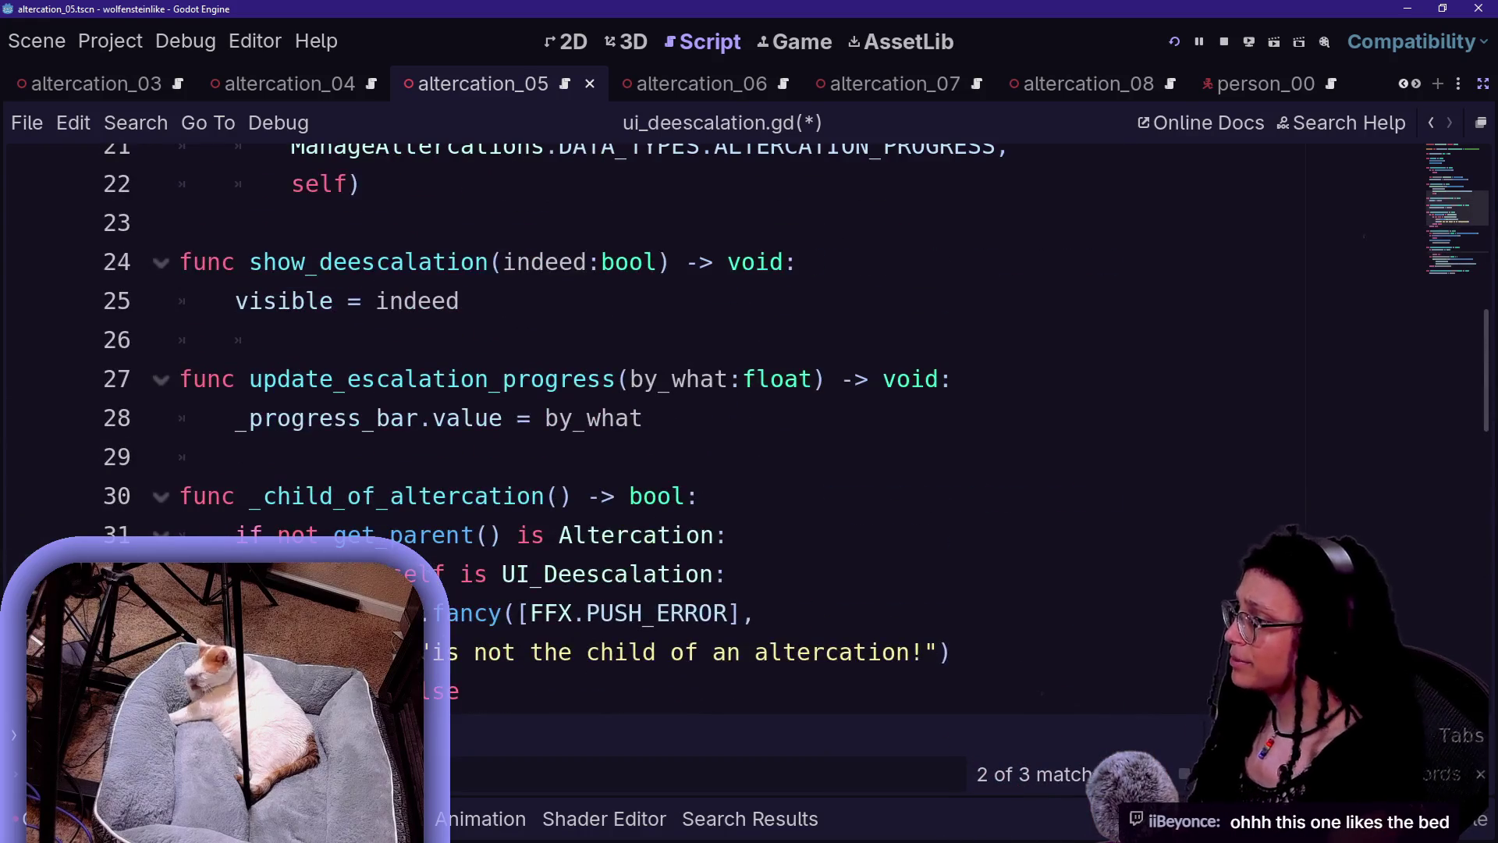
scroll(749, 390, down, 1)
mouse_move(950, 535)
mouse_down()
mouse_move(730, 417)
mouse_move(729, 456)
mouse_up()
key(ctrl+c)
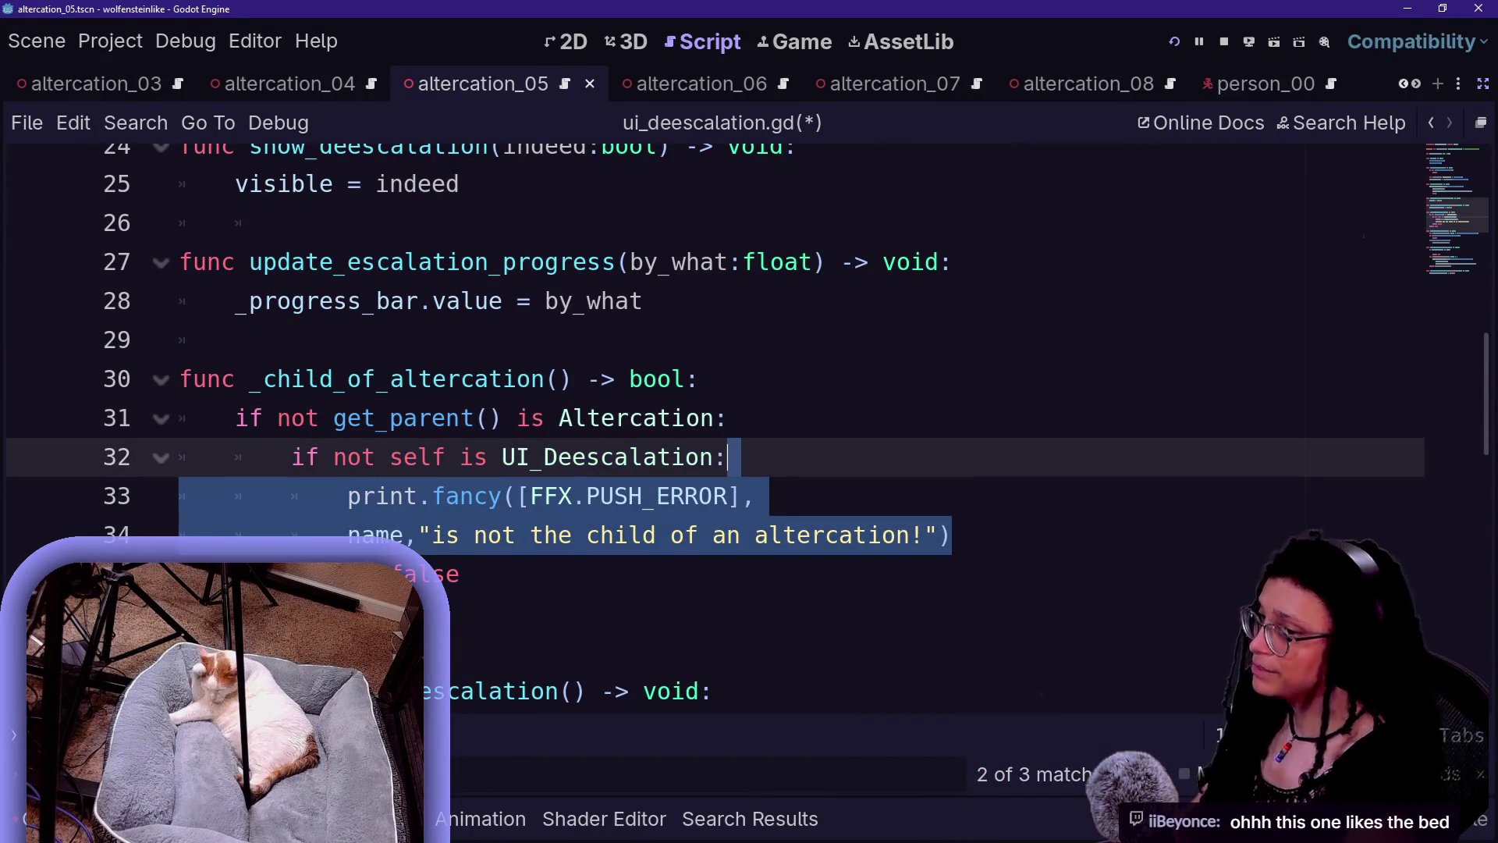
scroll(749, 421, down, 4)
click(782, 495)
scroll(748, 421, down, 1)
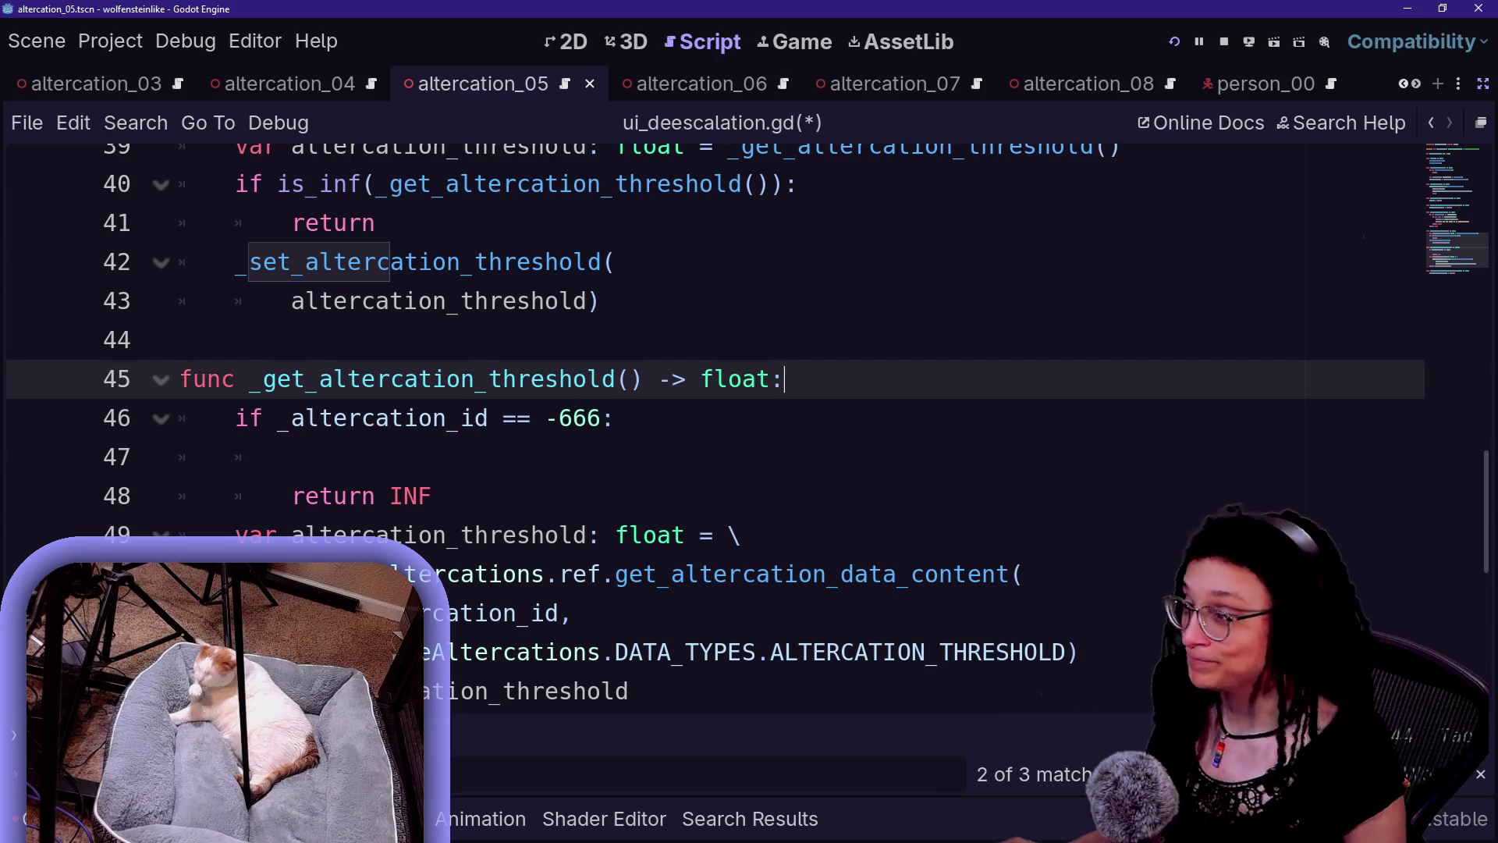
click(566, 534)
- Paste the print.fancy error lines into the -666 branch, unindented one level
scroll(702, 429, down, 1)
click(291, 339)
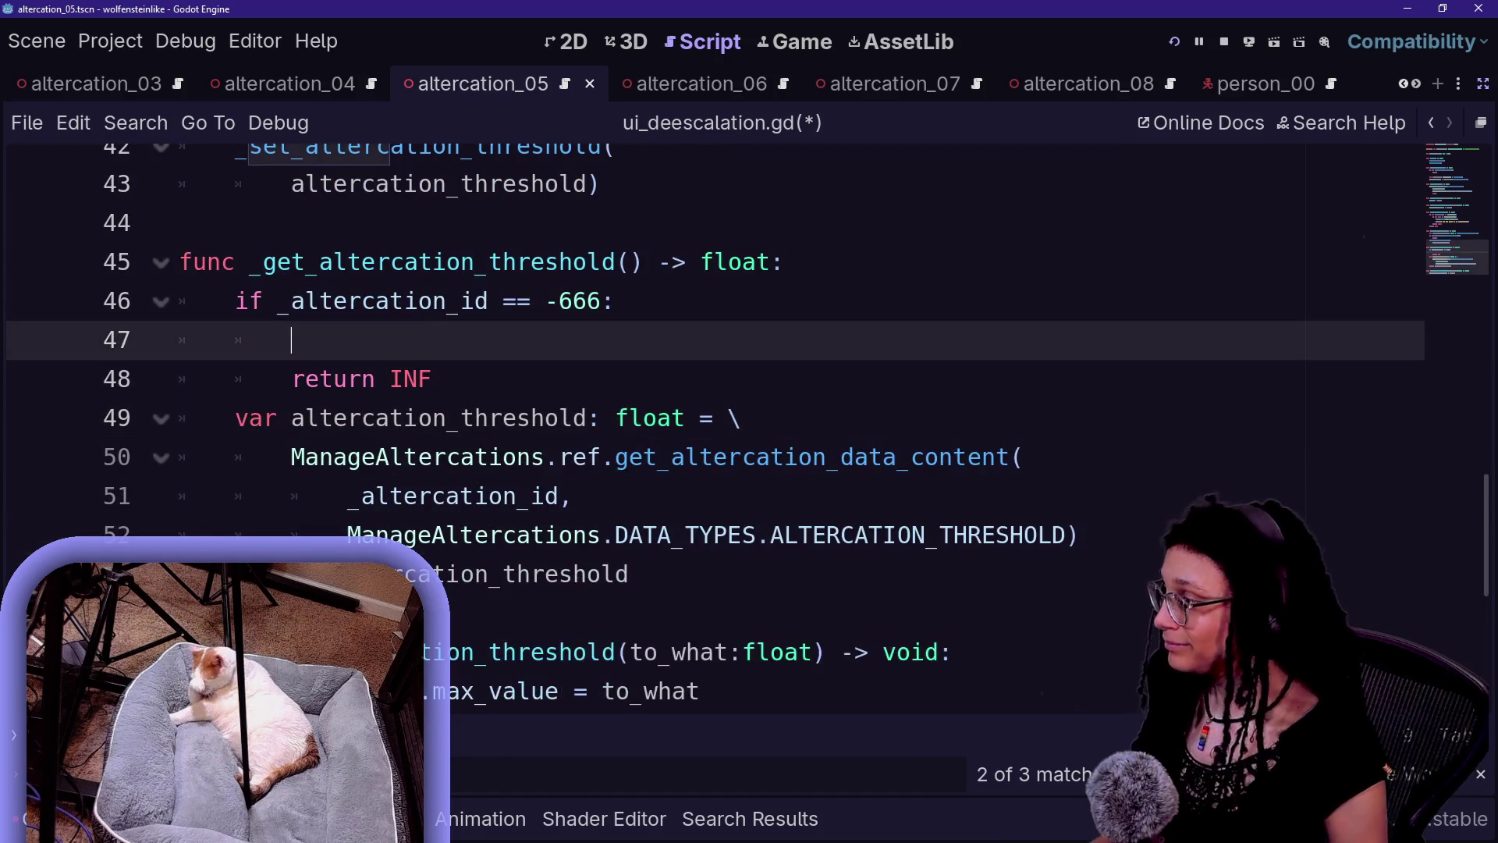
key(ctrl+v)
click(559, 324)
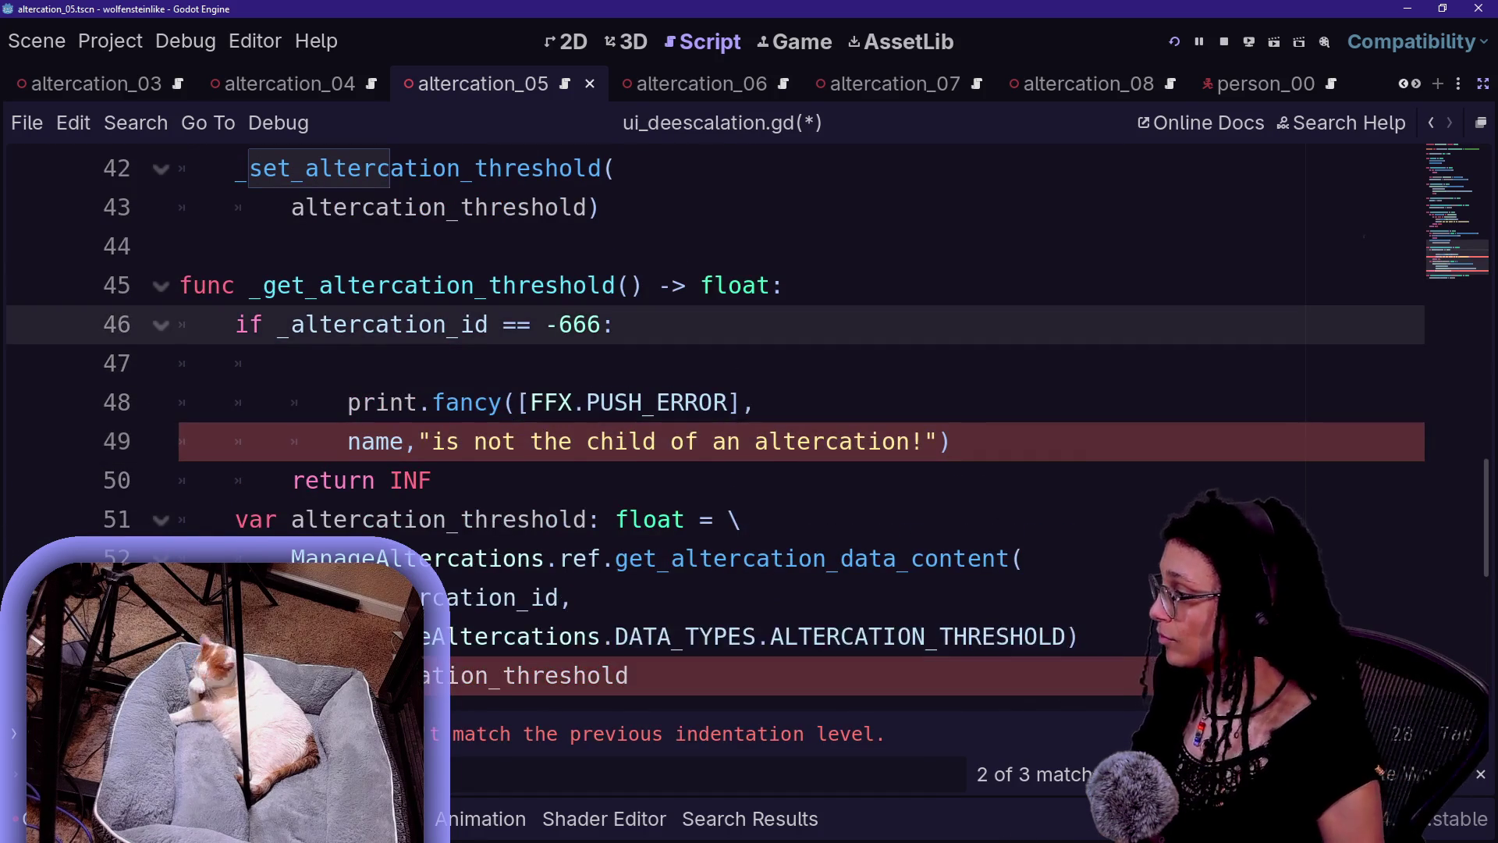
key(Down)
key(BackSpace)
key(BackSpace)
key(BackSpace)
click(574, 363)
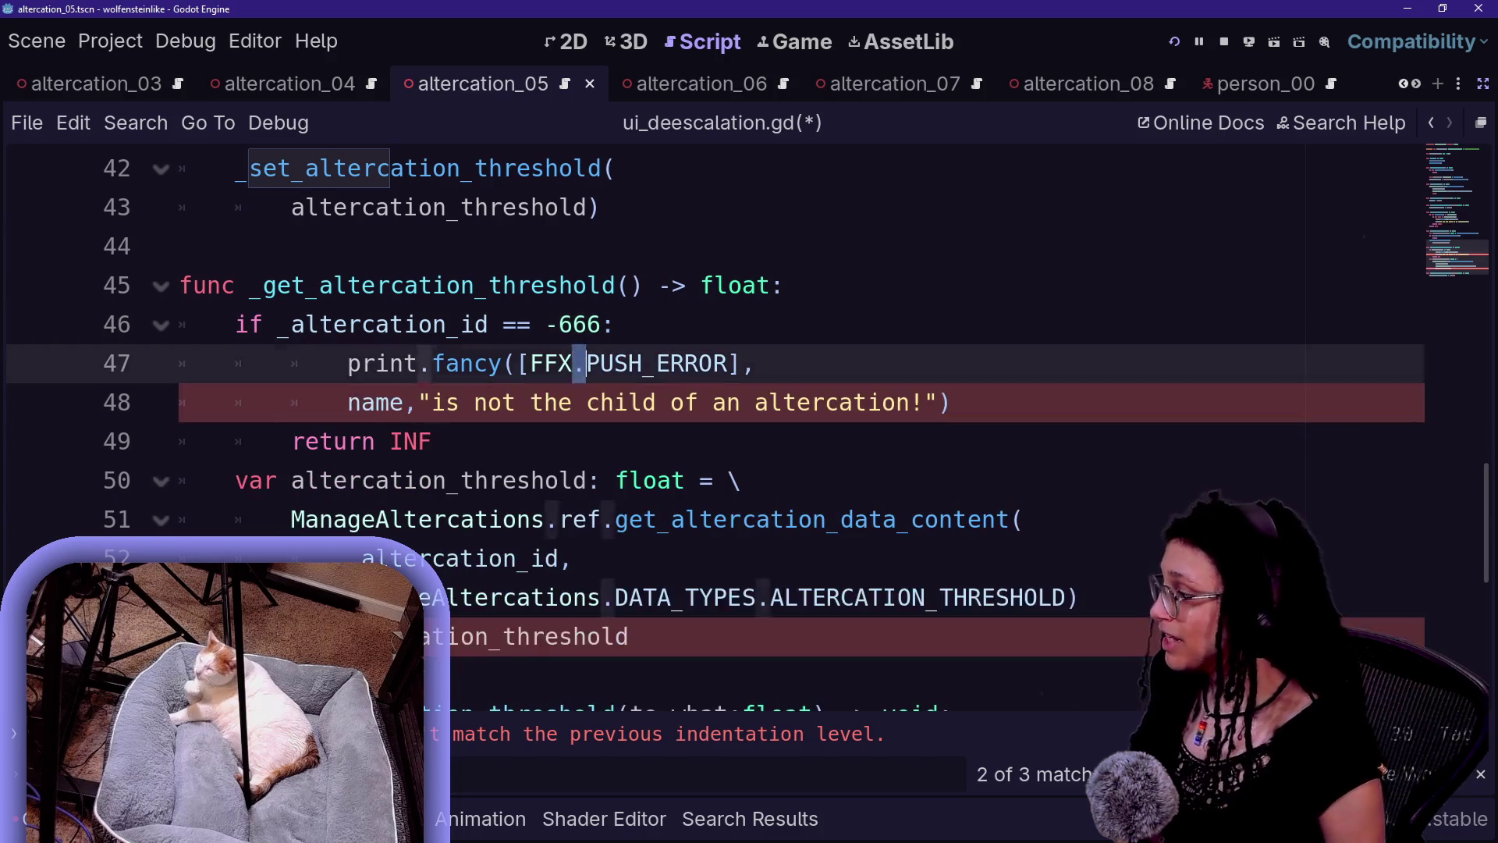
drag(575, 363, 628, 402)
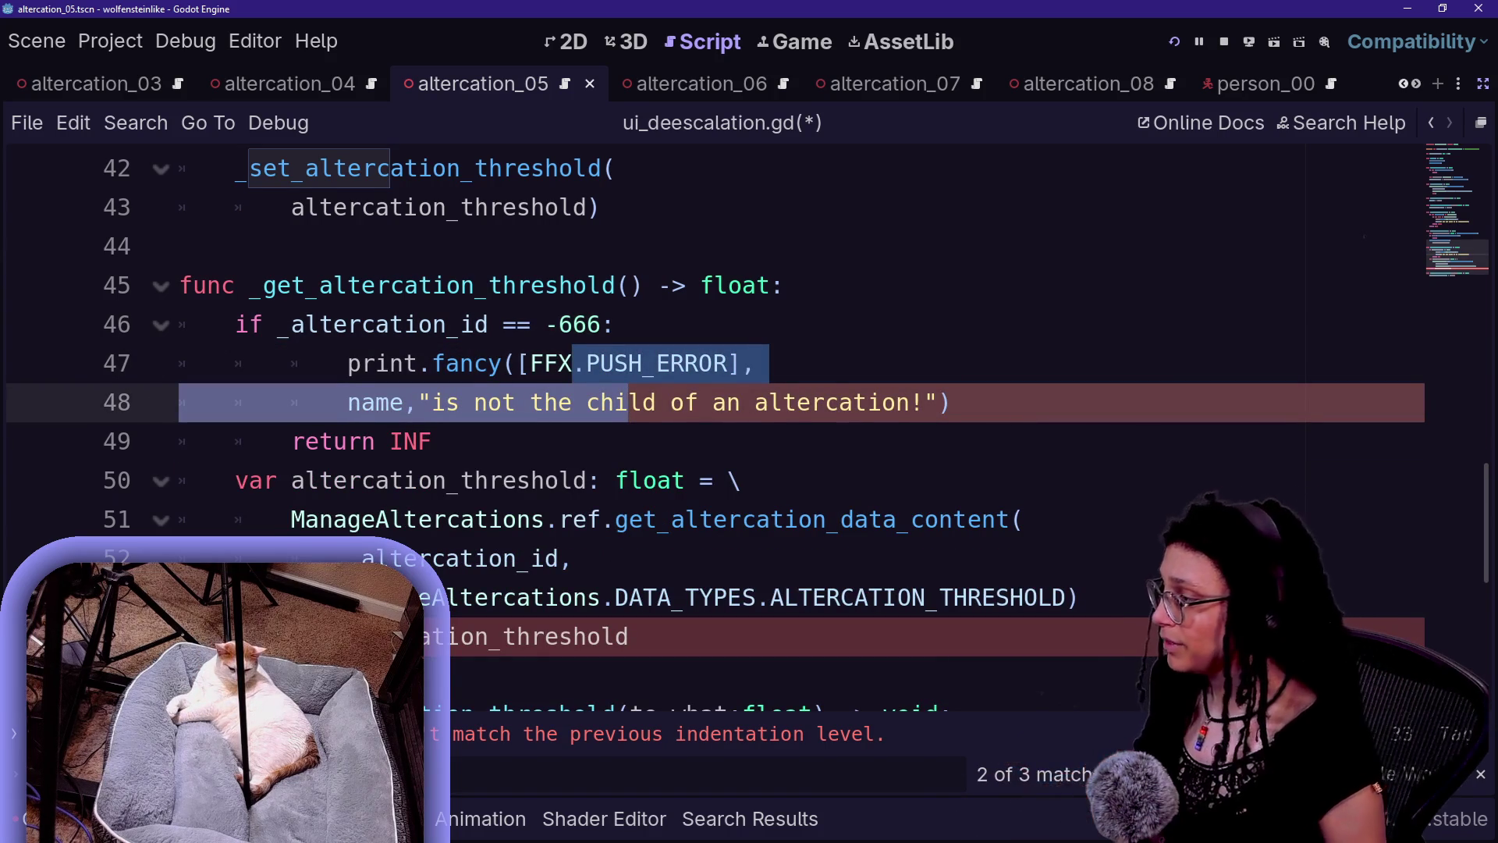
key(shift+Tab)
key(End)
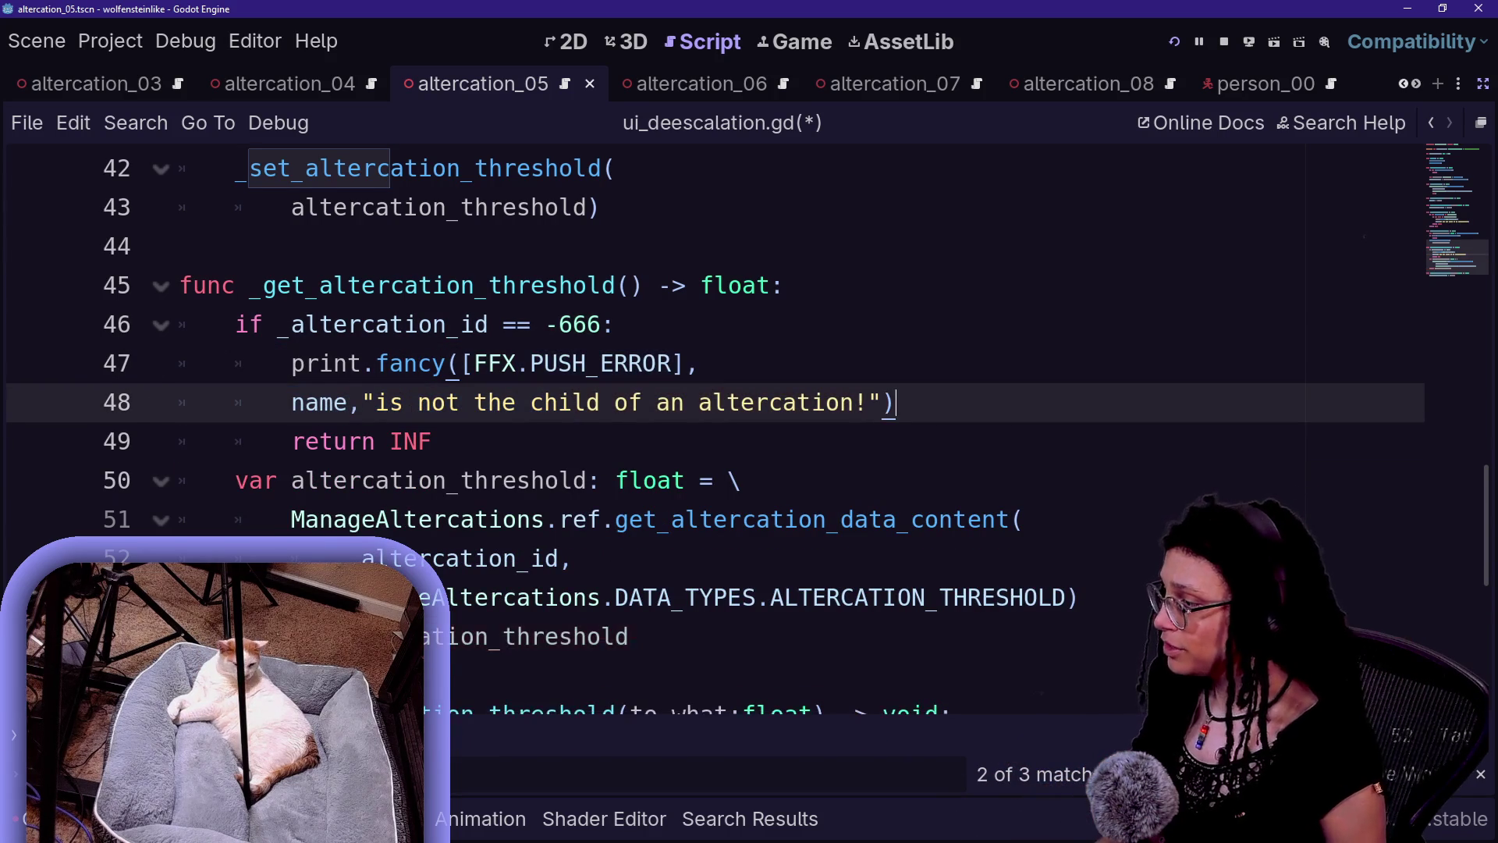
- Change the message to "tried finding an altercation id but didn't! :(" and save
drag(375, 401, 854, 402)
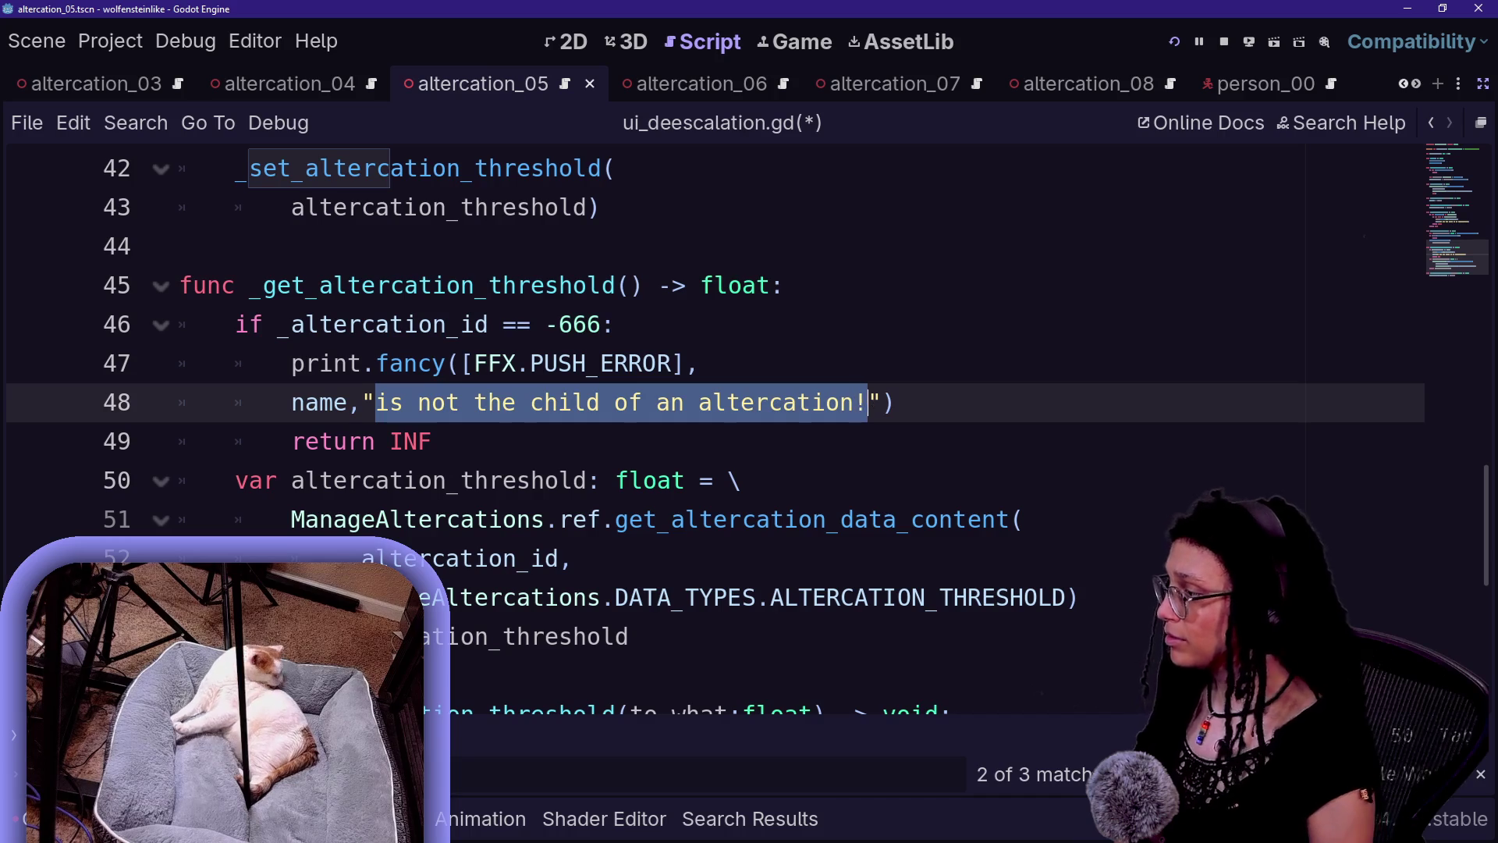
text(an)
key(BackSpace)
key(BackSpace)
key(BackSpace)
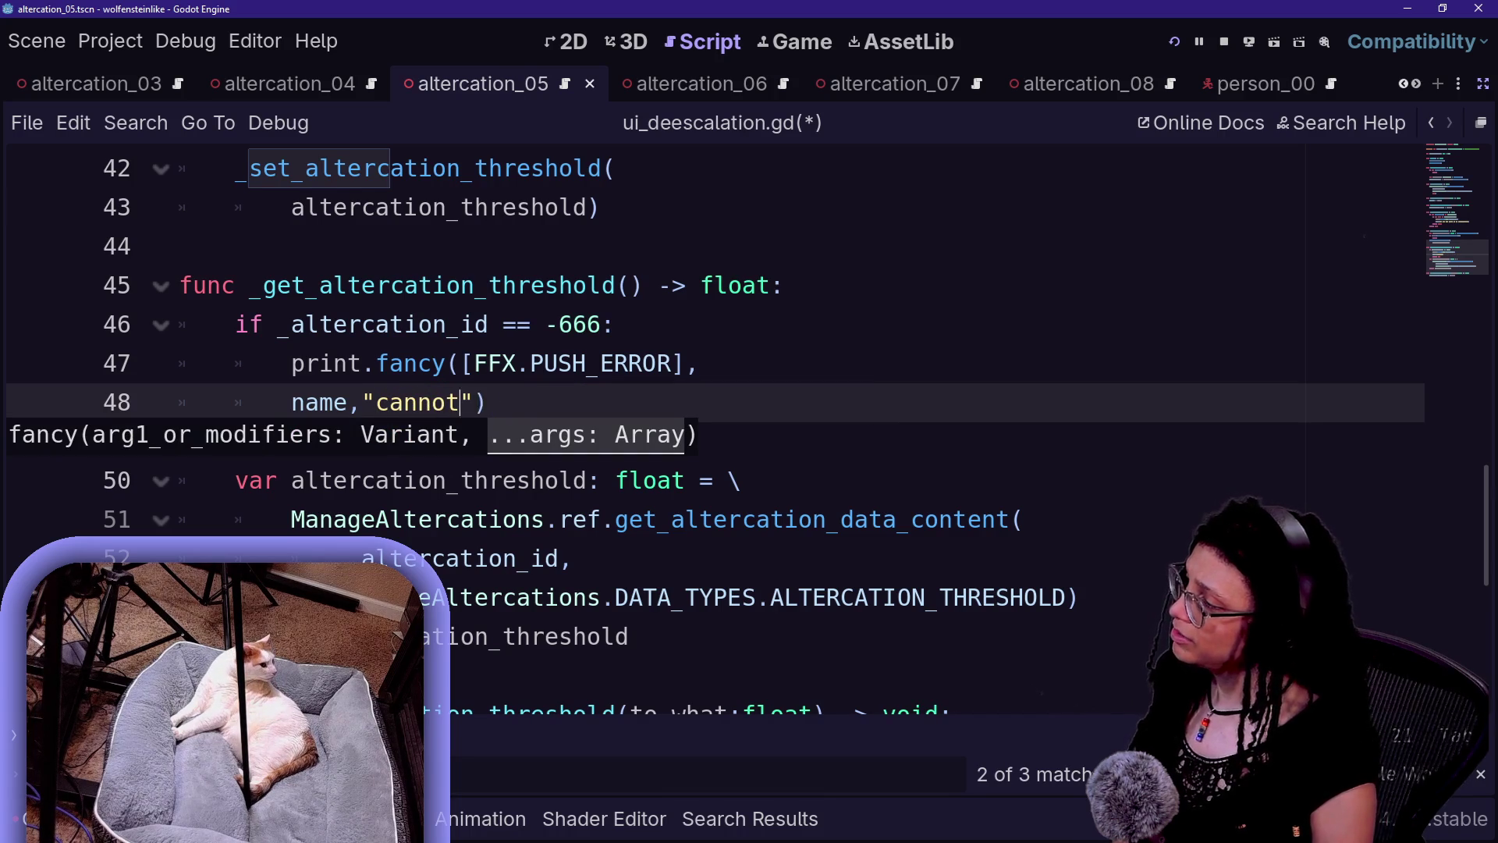
text(finding )
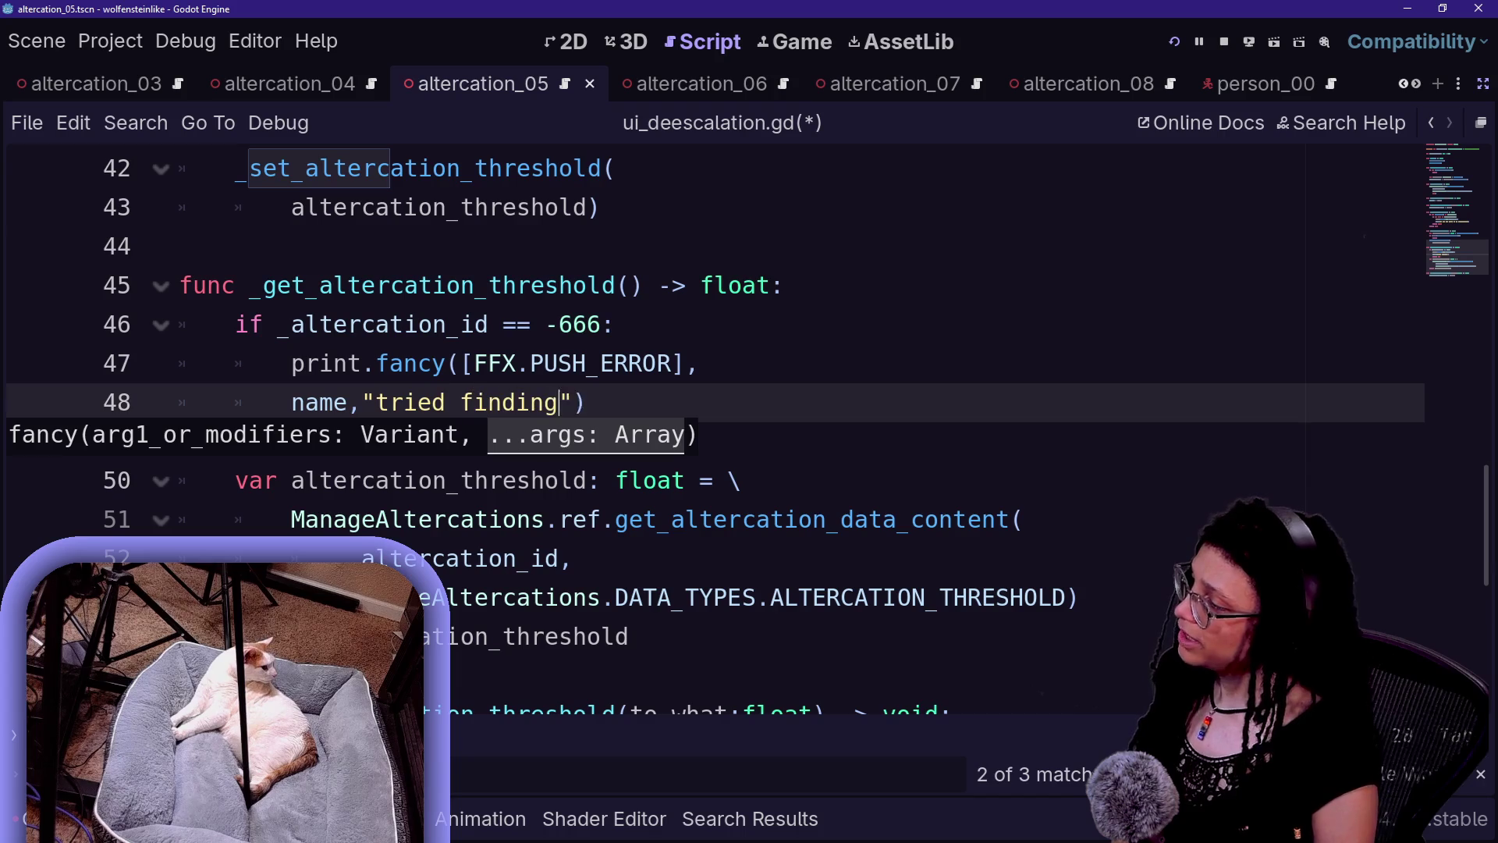
text(an altercation)
key(BackSpace)
key(BackSpace)
key(BackSpace)
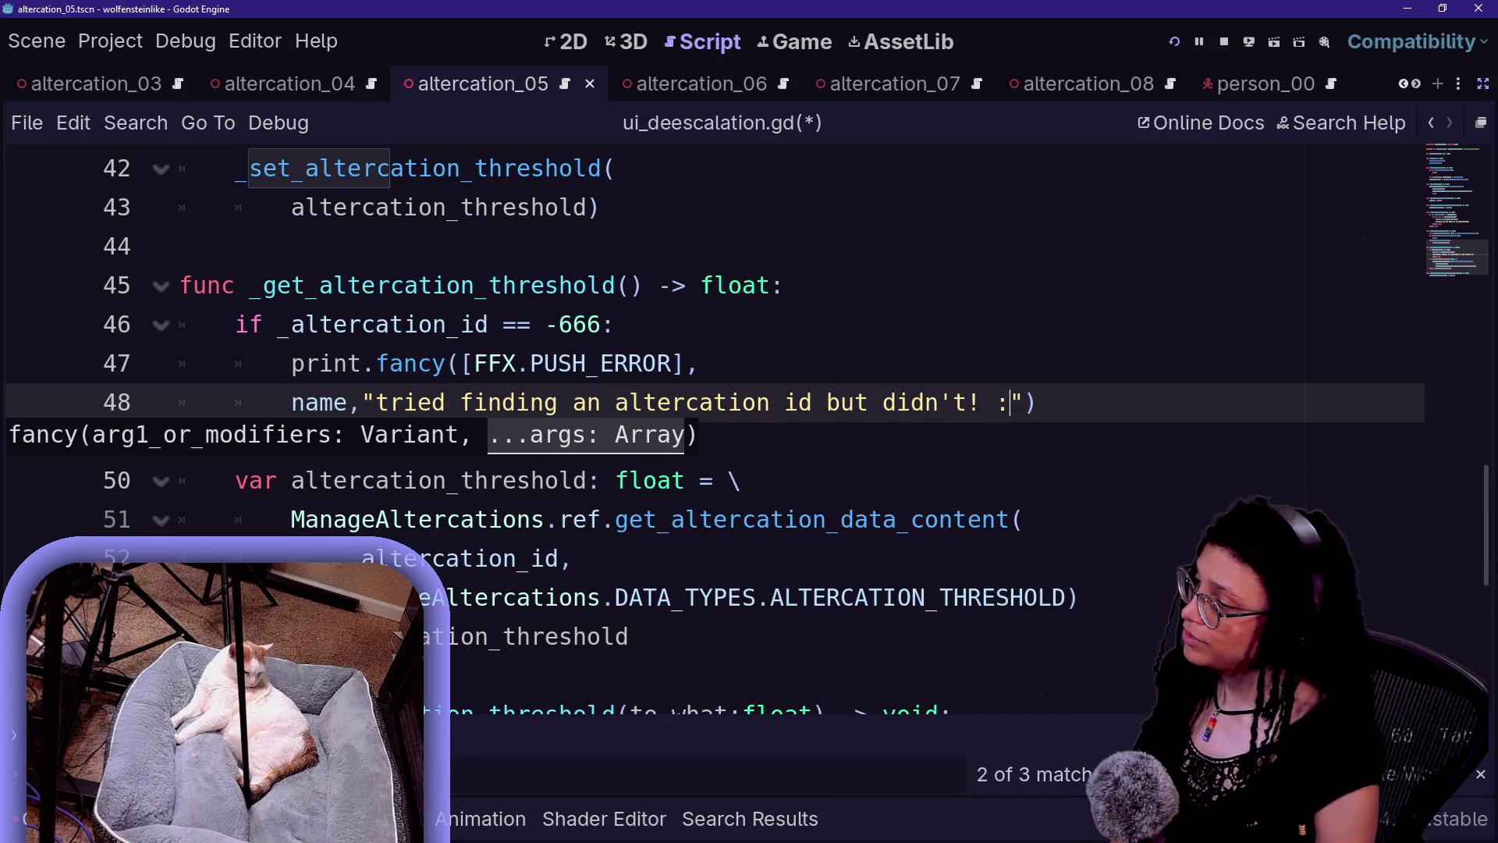
key(ctrl+s)
key(Up)
key(Up)
key(Up)
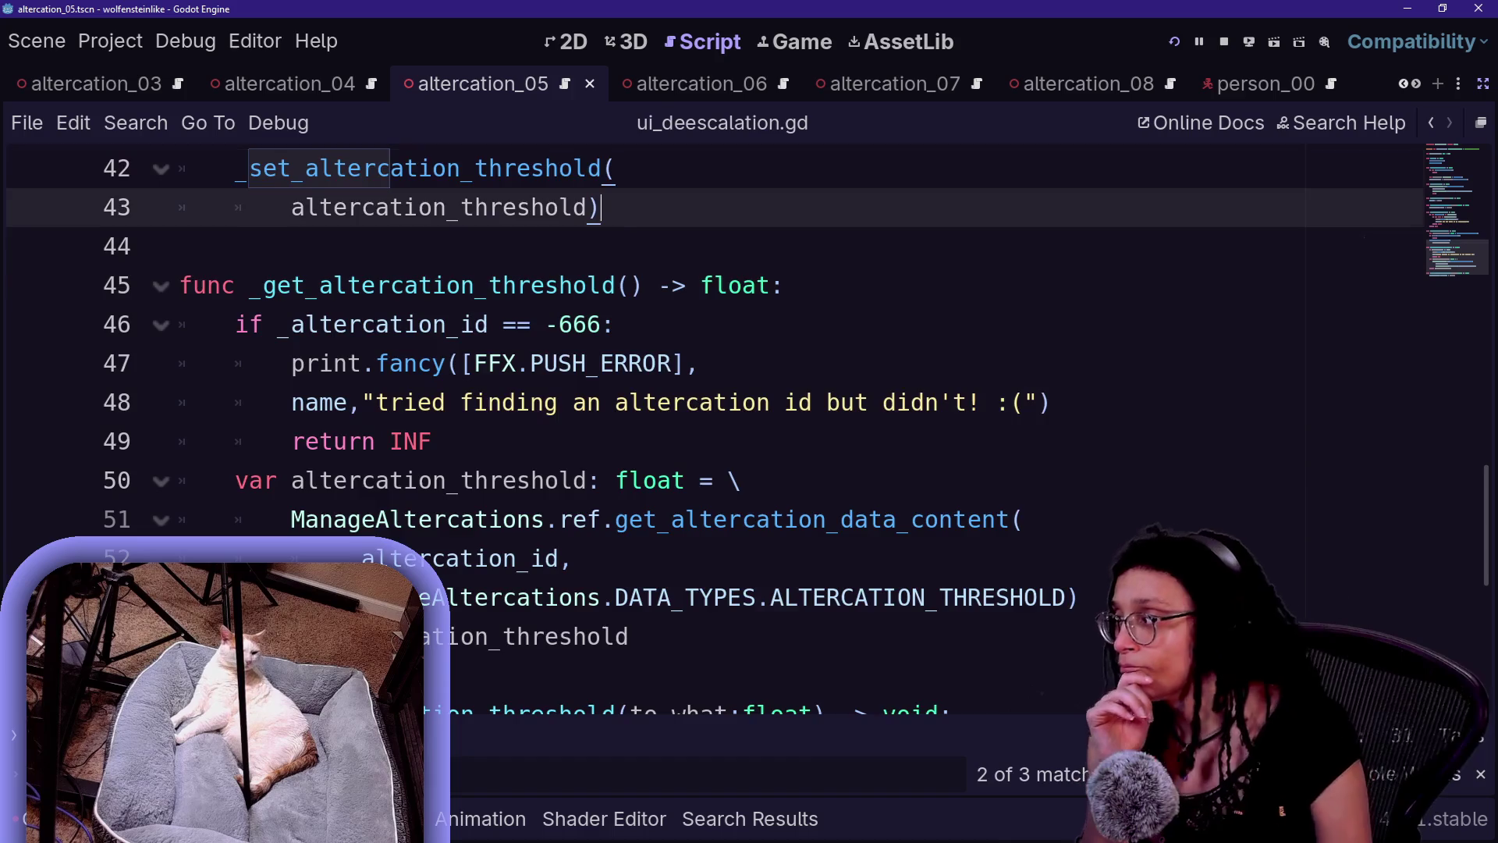
key(Up)
key(Up)
key(Up)
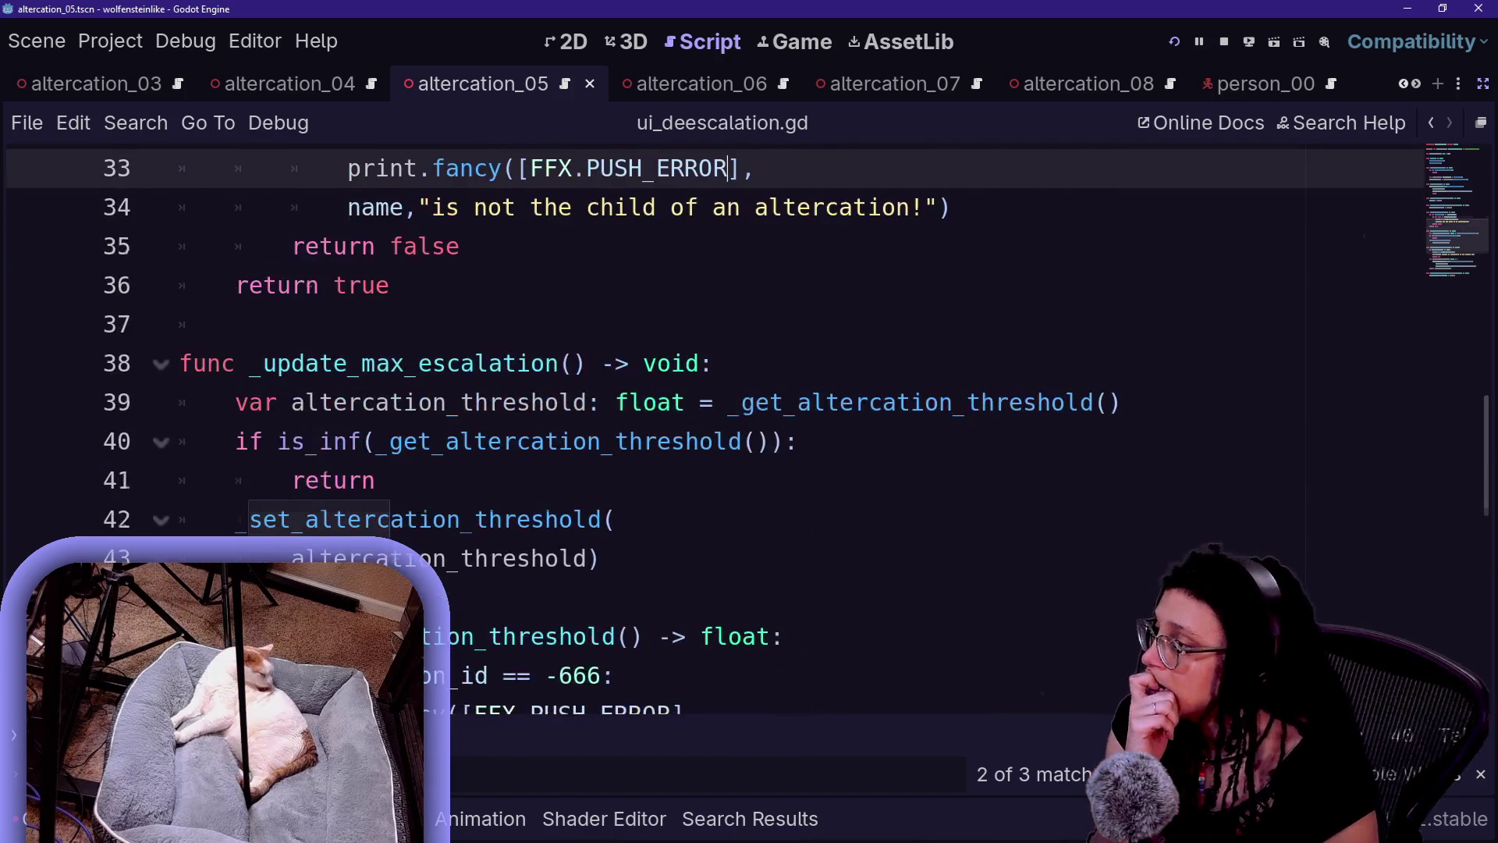
- Add a _ready_progress_bar() call on a new line after _ready_logging() in _ready
scroll(702, 429, down, 4)
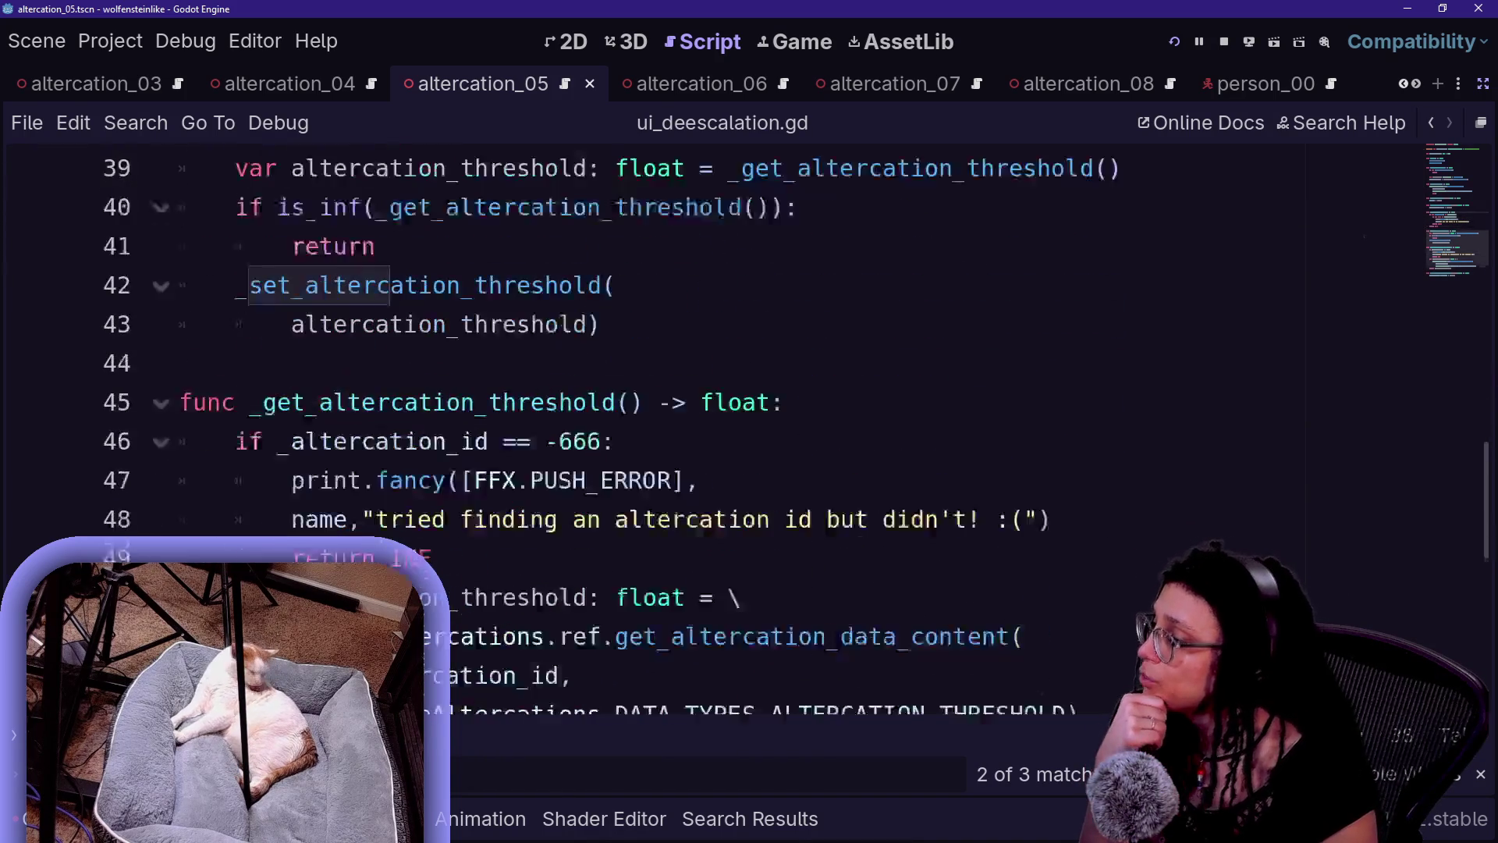
double_click(382, 324)
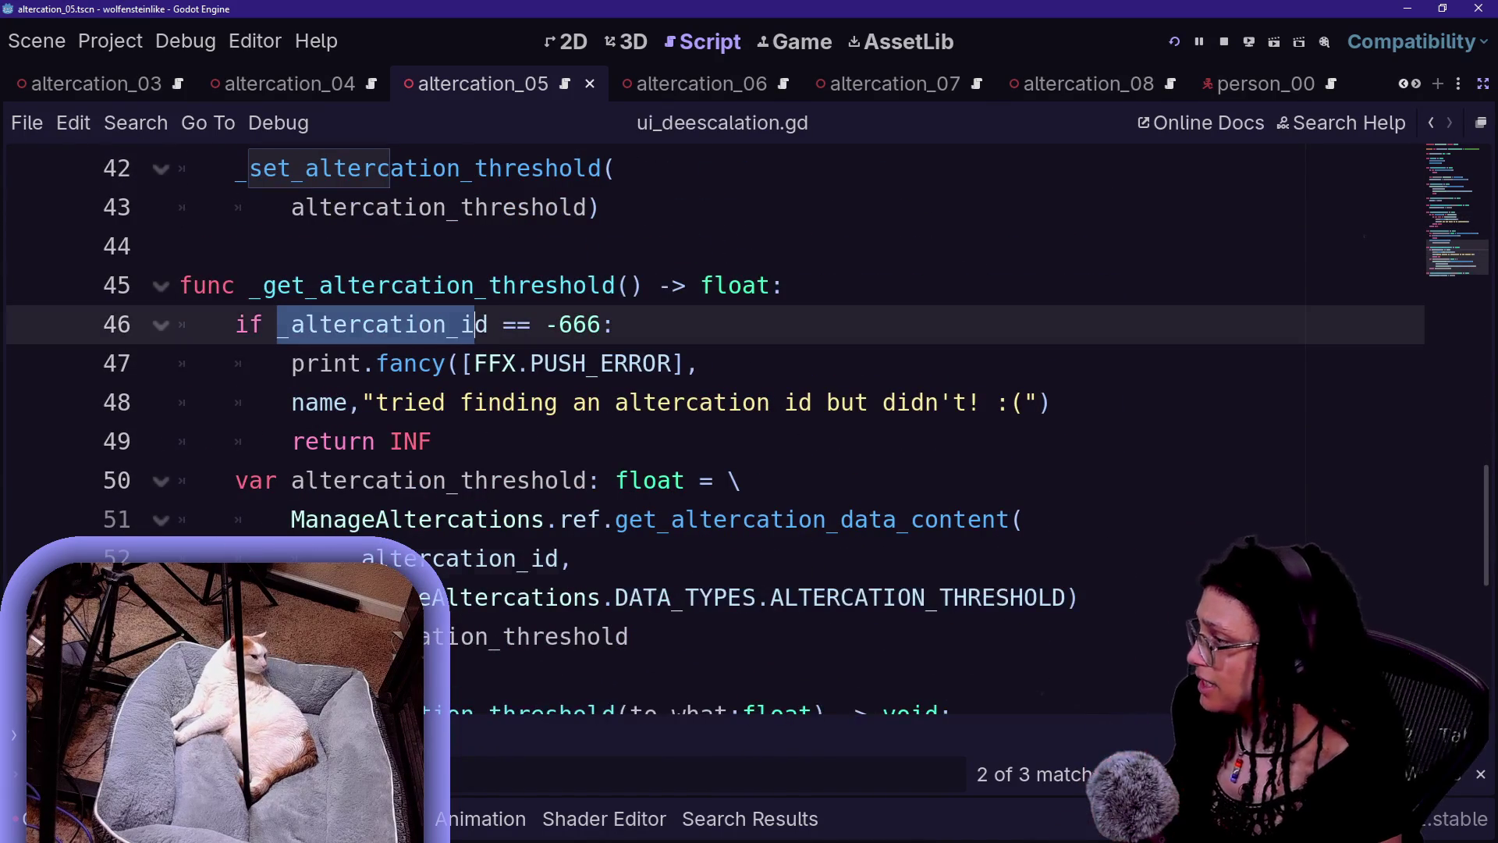
ctrl+click(382, 324)
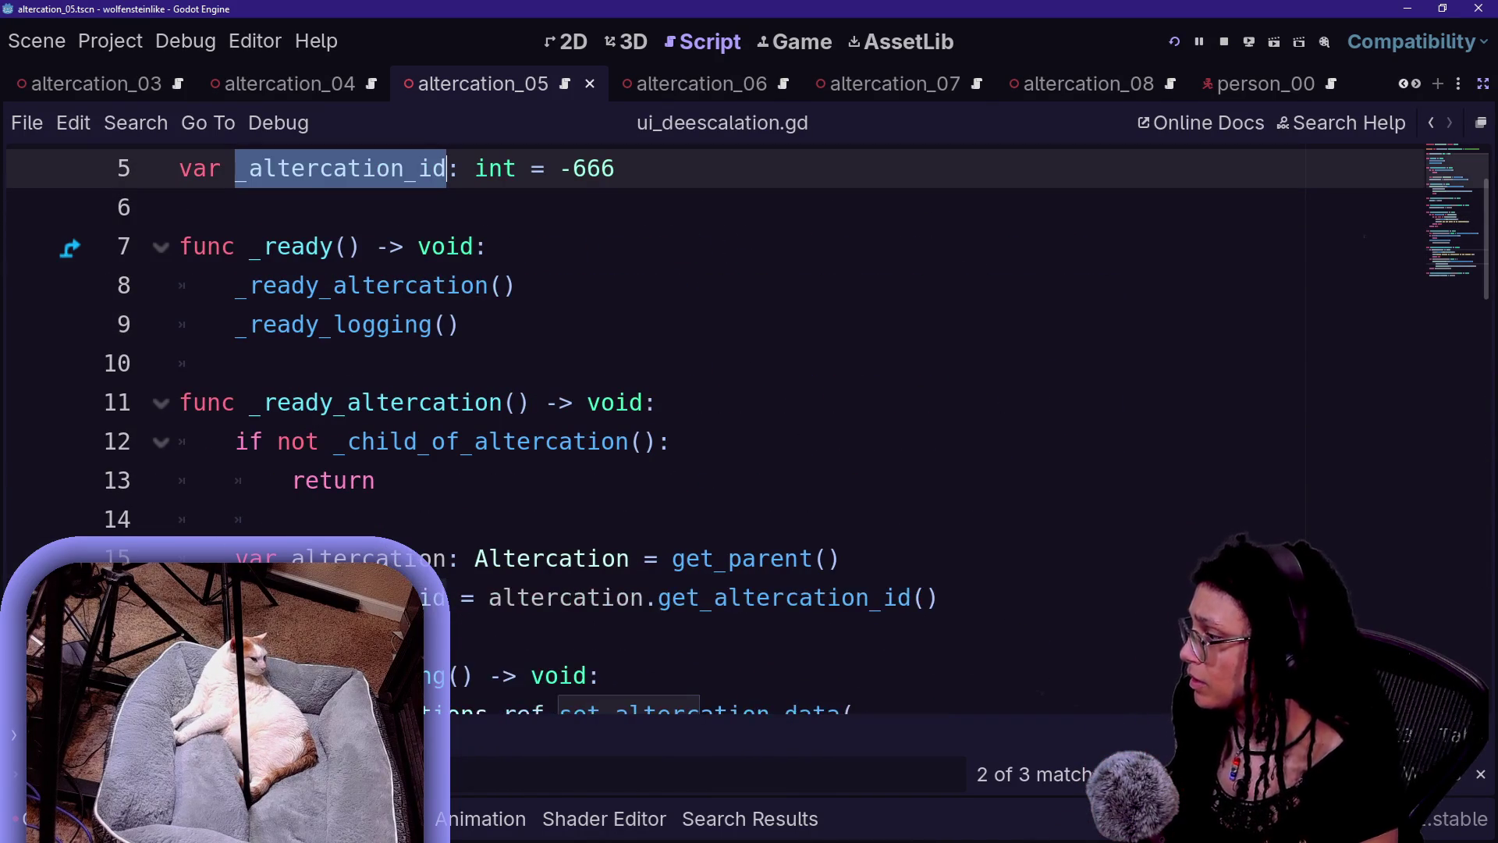
key(Down)
key(Down)
key(Down)
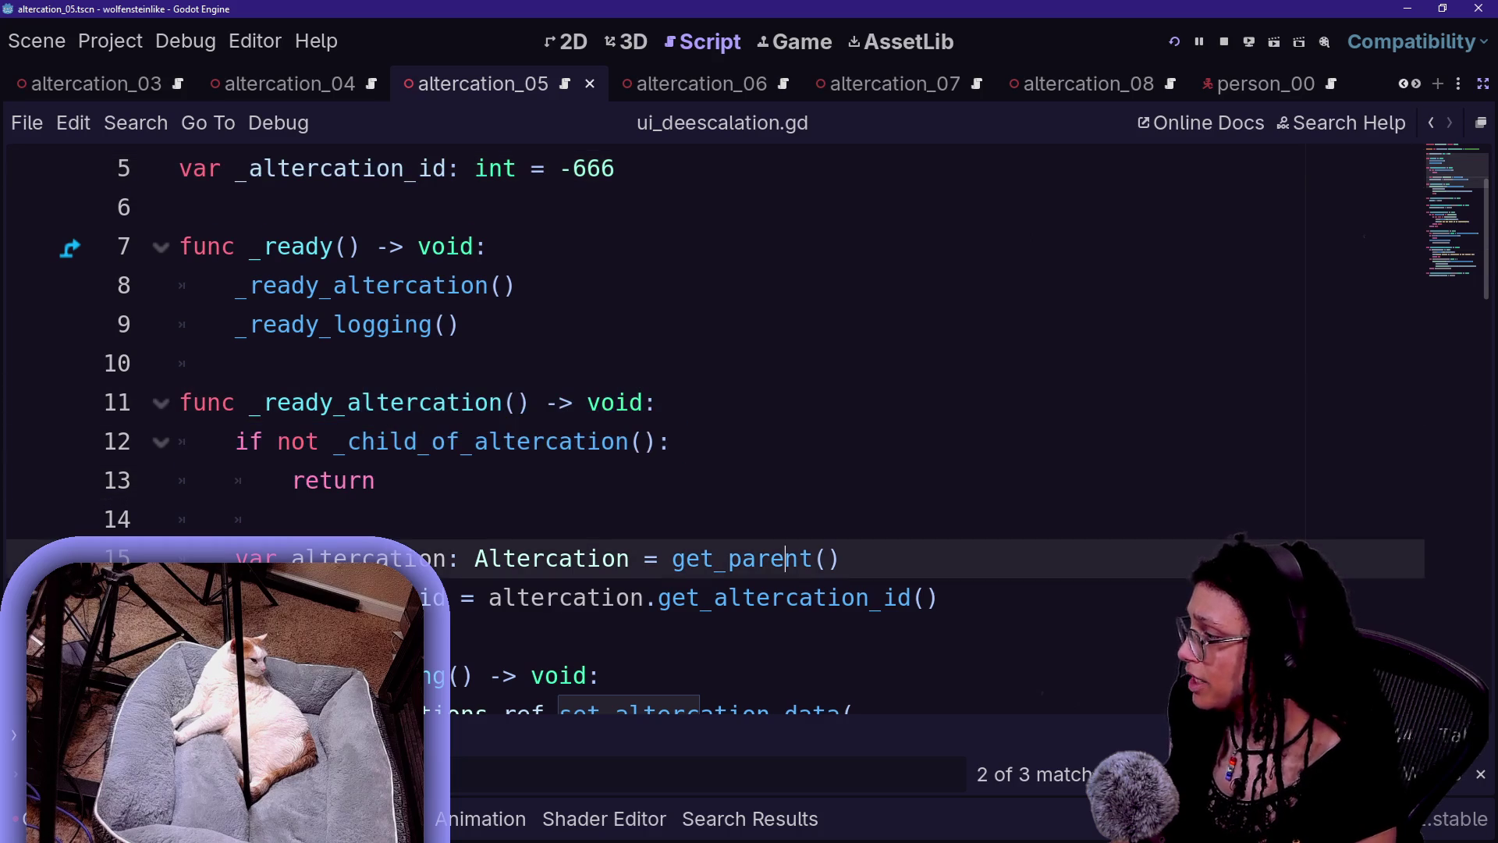
scroll(703, 429, down, 1)
key(End)
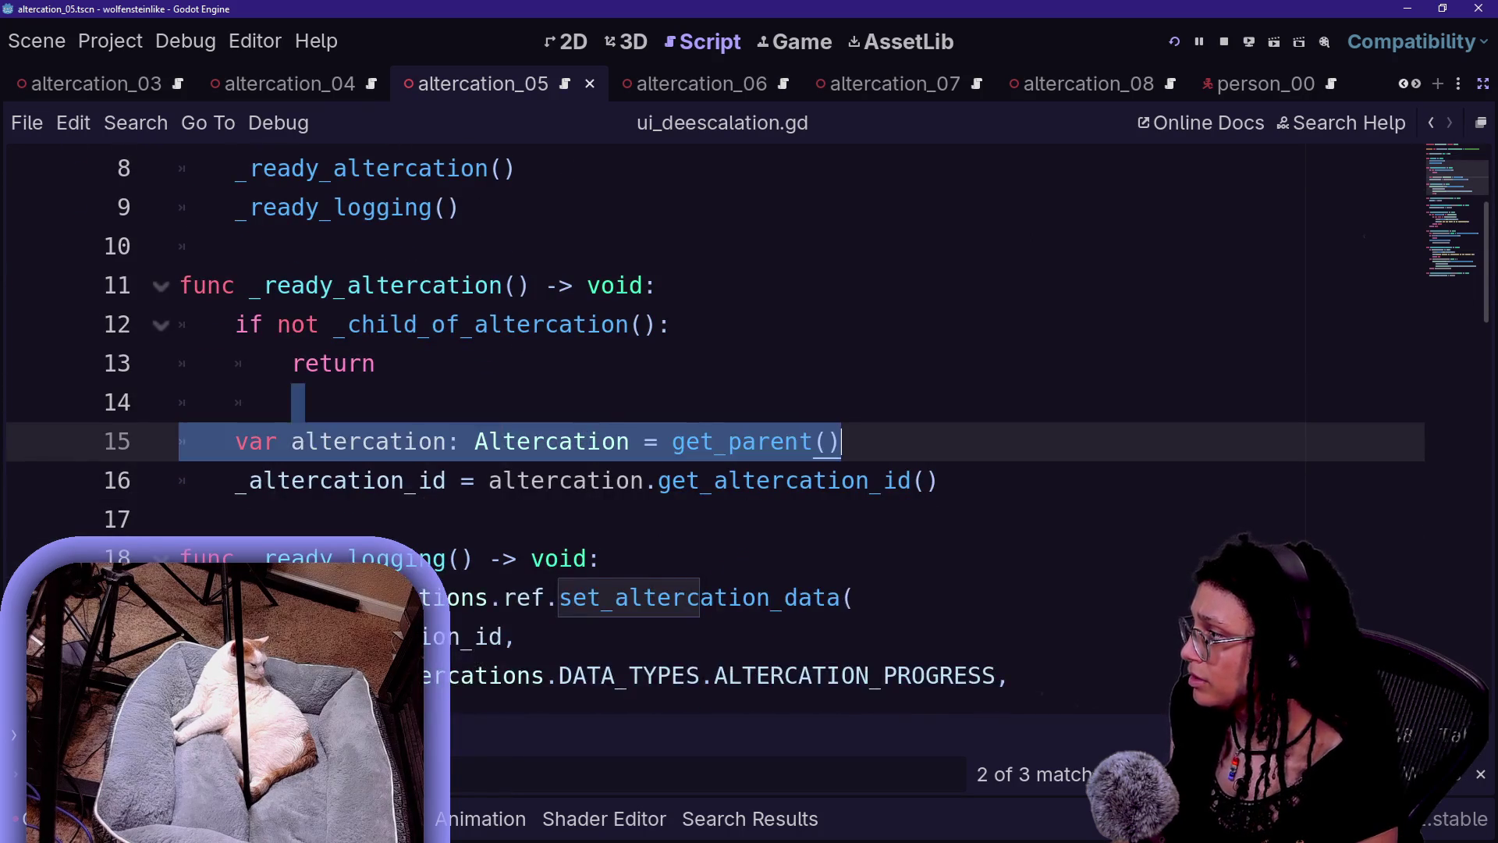
scroll(702, 429, up, 1)
click(459, 324)
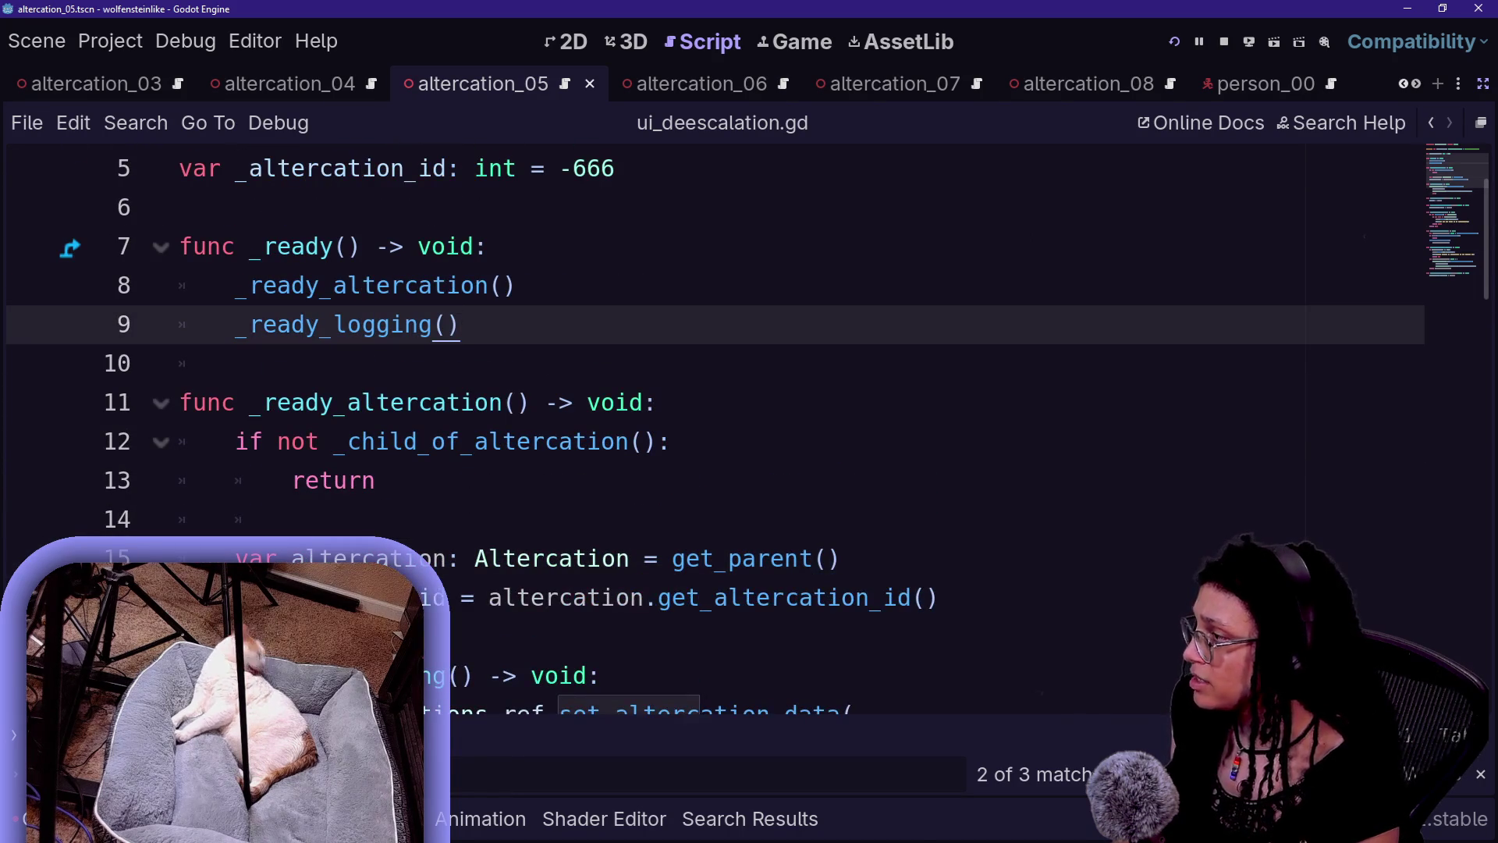
key(Return)
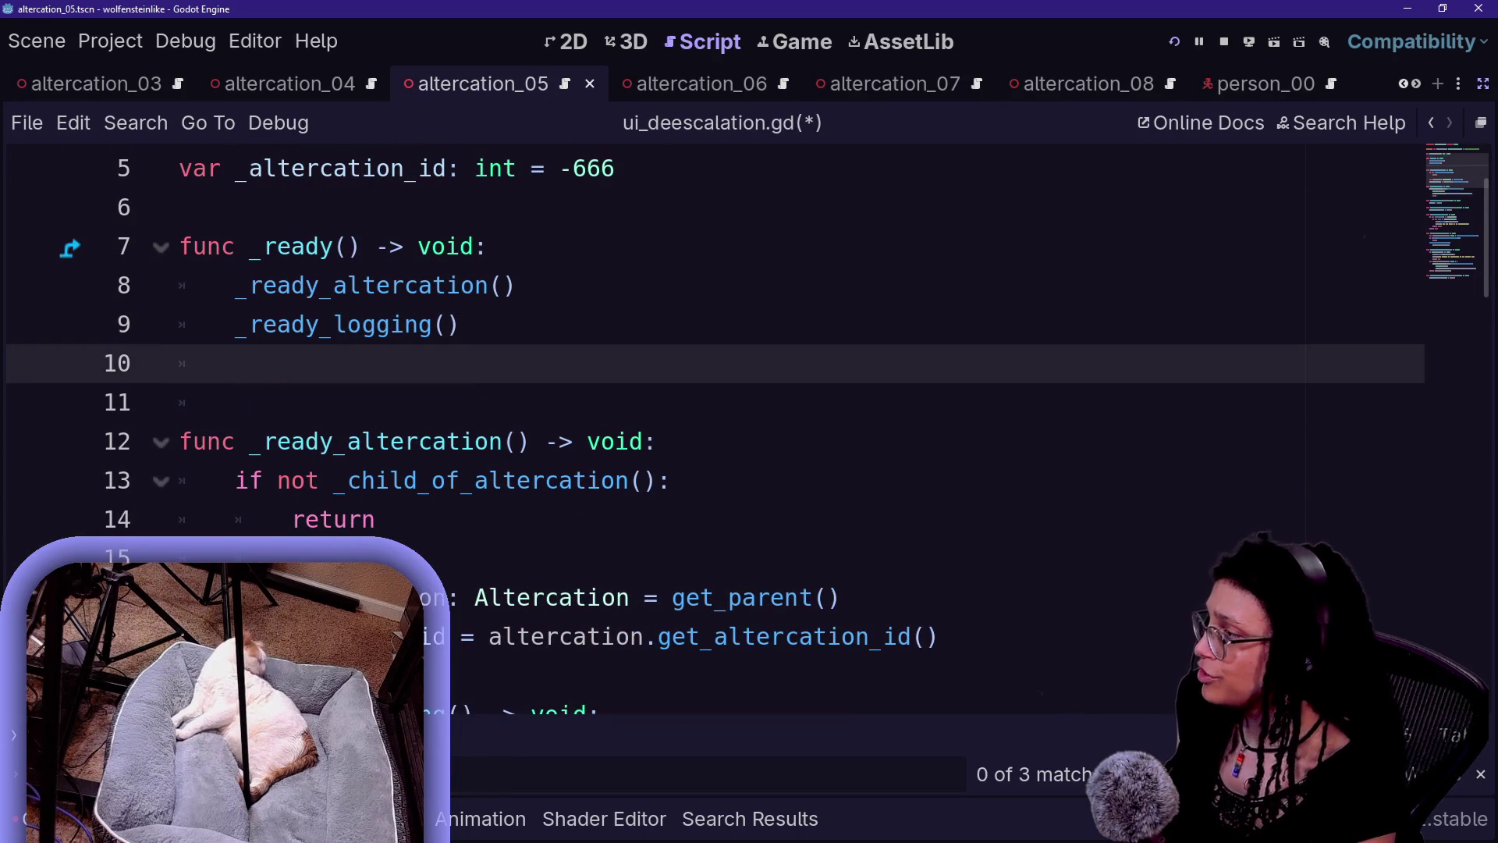
text(_ready_)
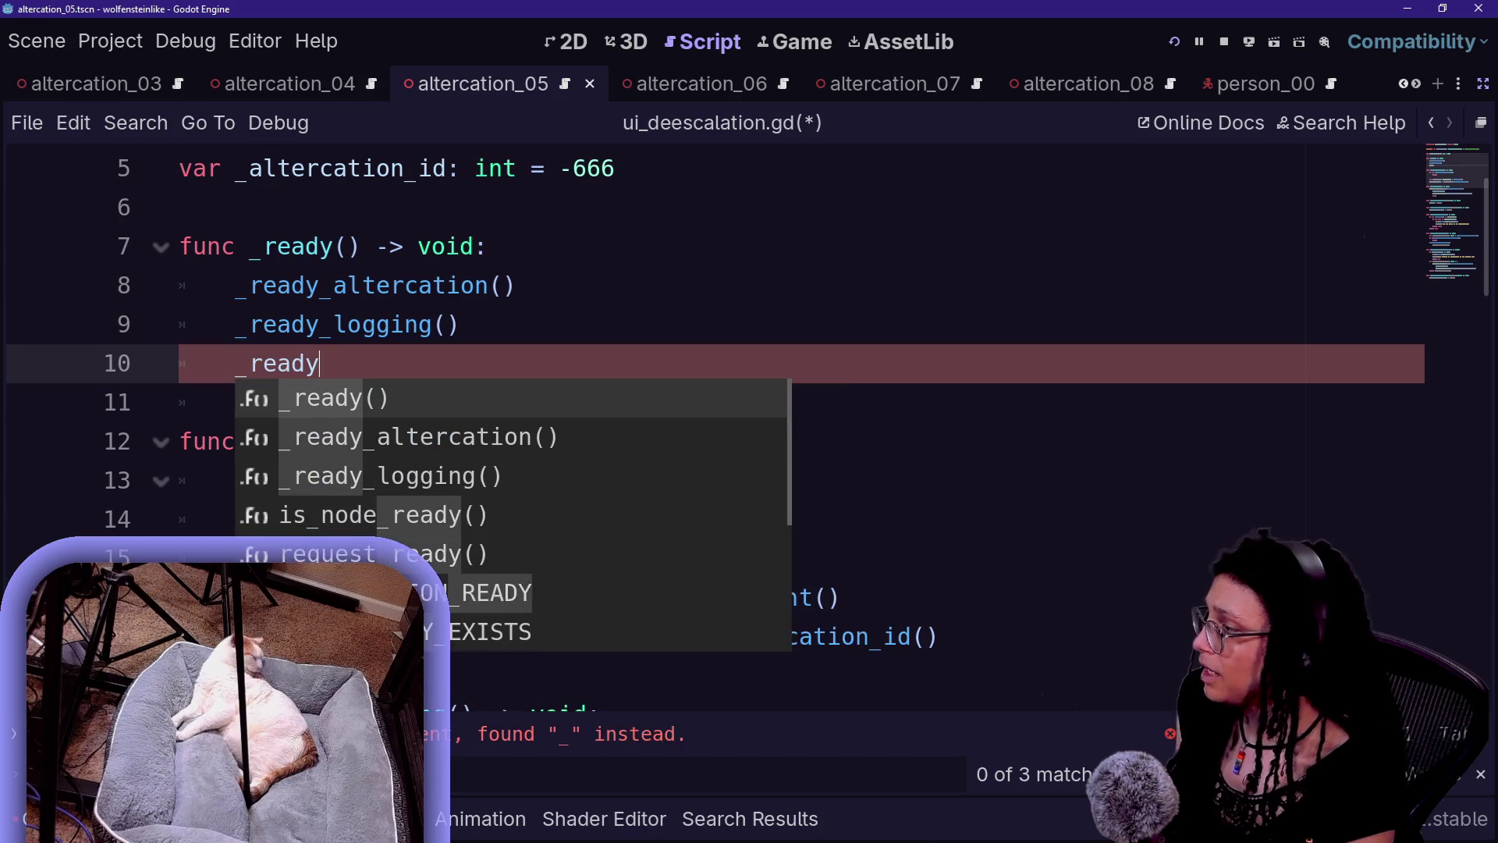
text(progr)
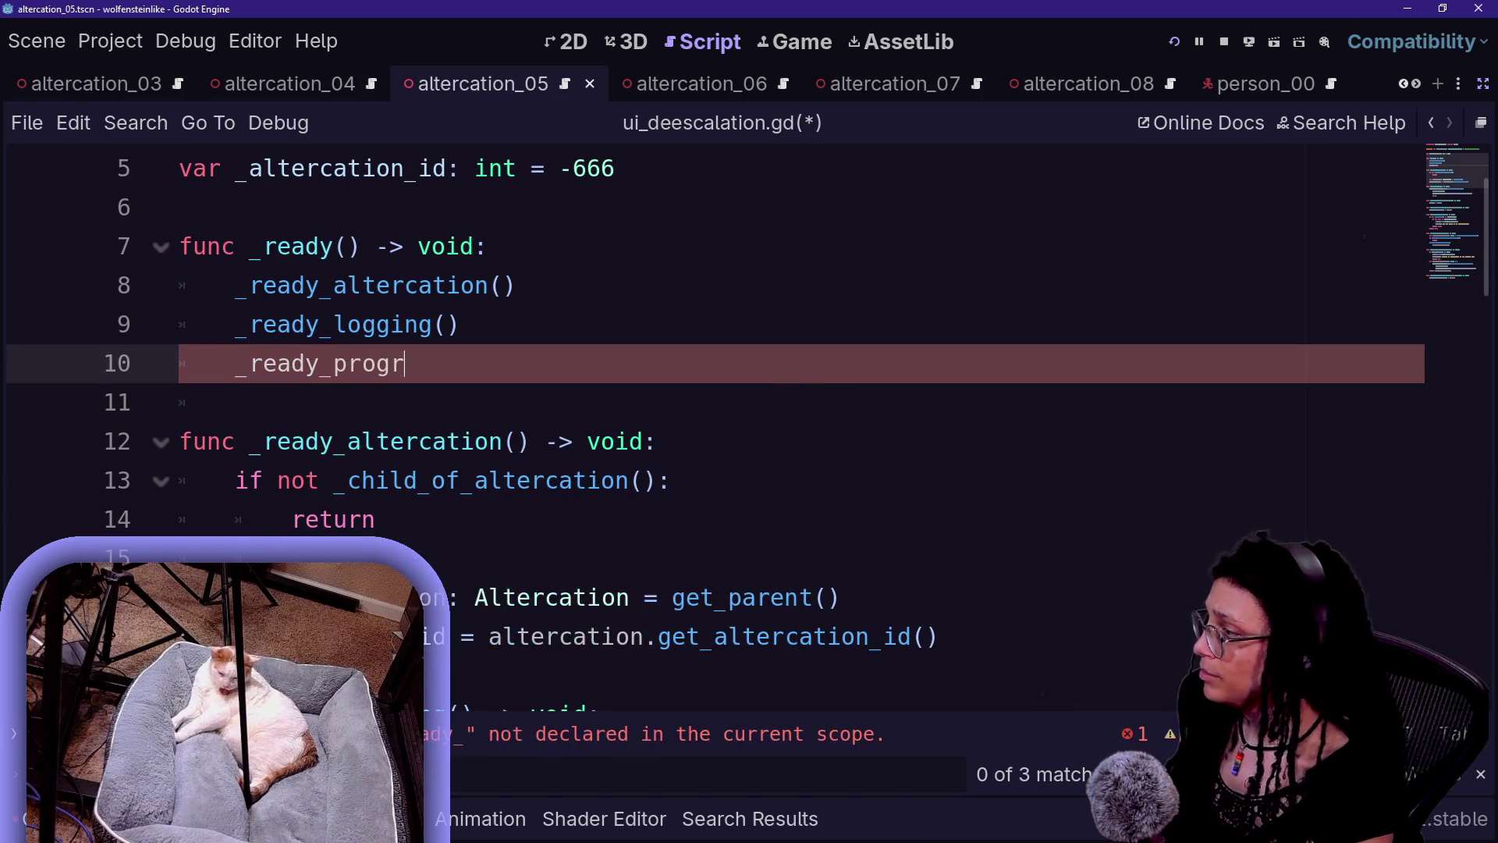
text(ess_bar())
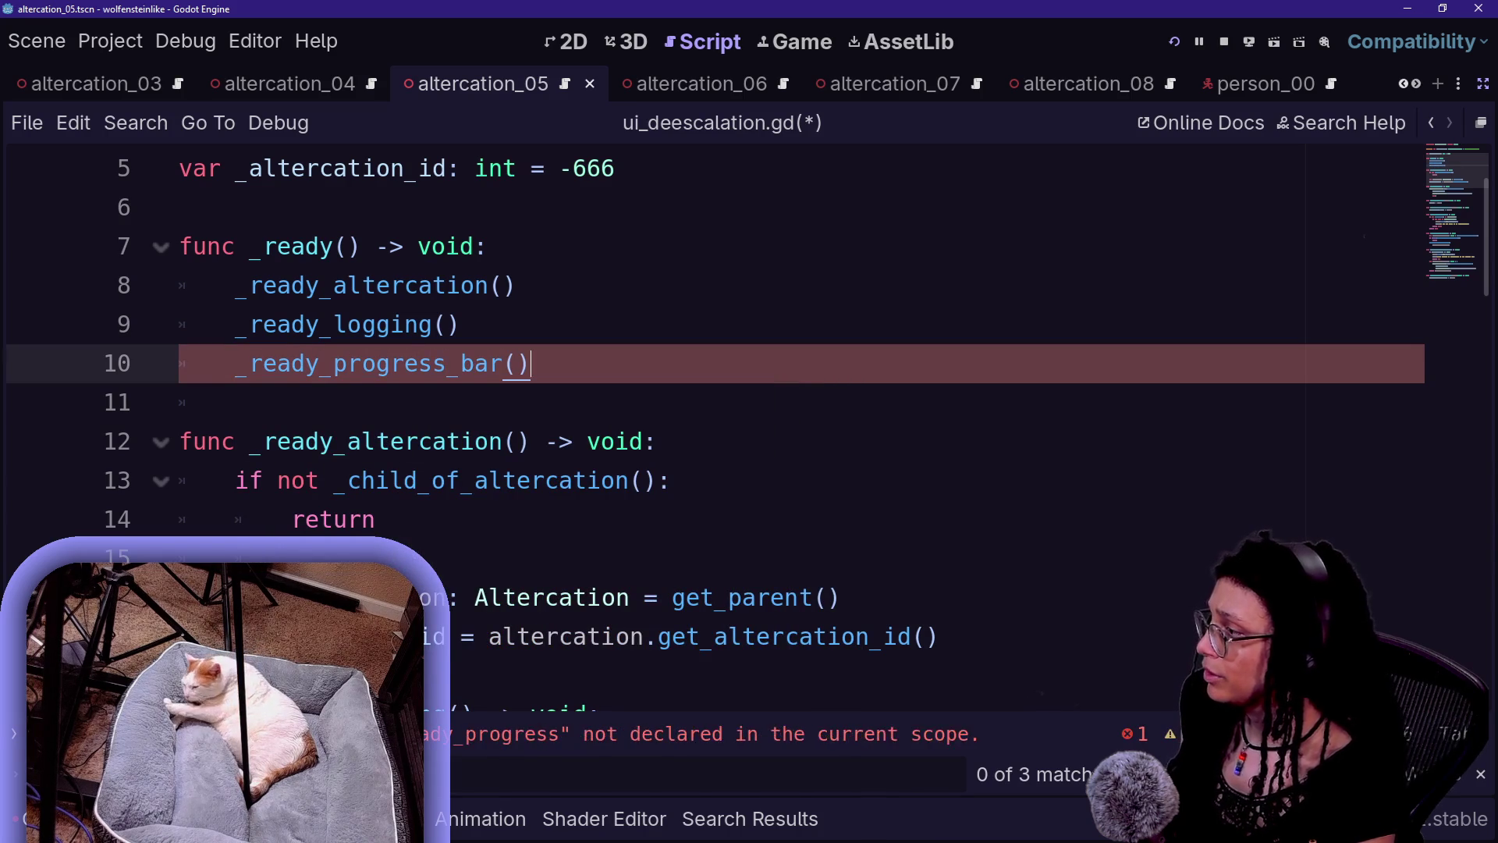
- Open blank lines below _ready_logging for the new _ready_progress_bar() -> void function
scroll(628, 284, down, 5)
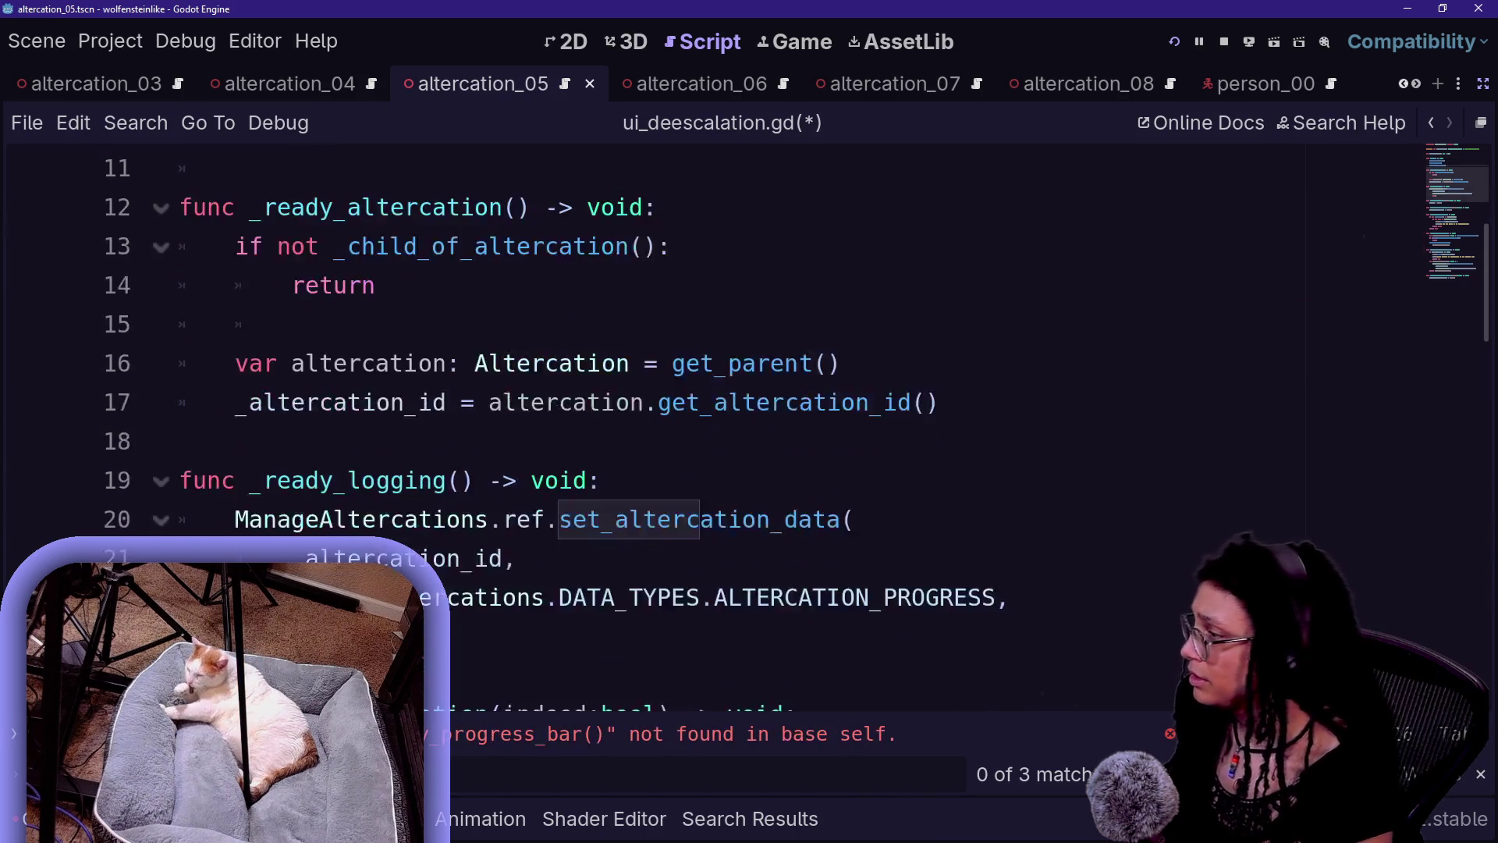
scroll(628, 285, up, 1)
click(366, 402)
key(Return)
key(Return)
text(func _ready_progress_bar() -> void:)
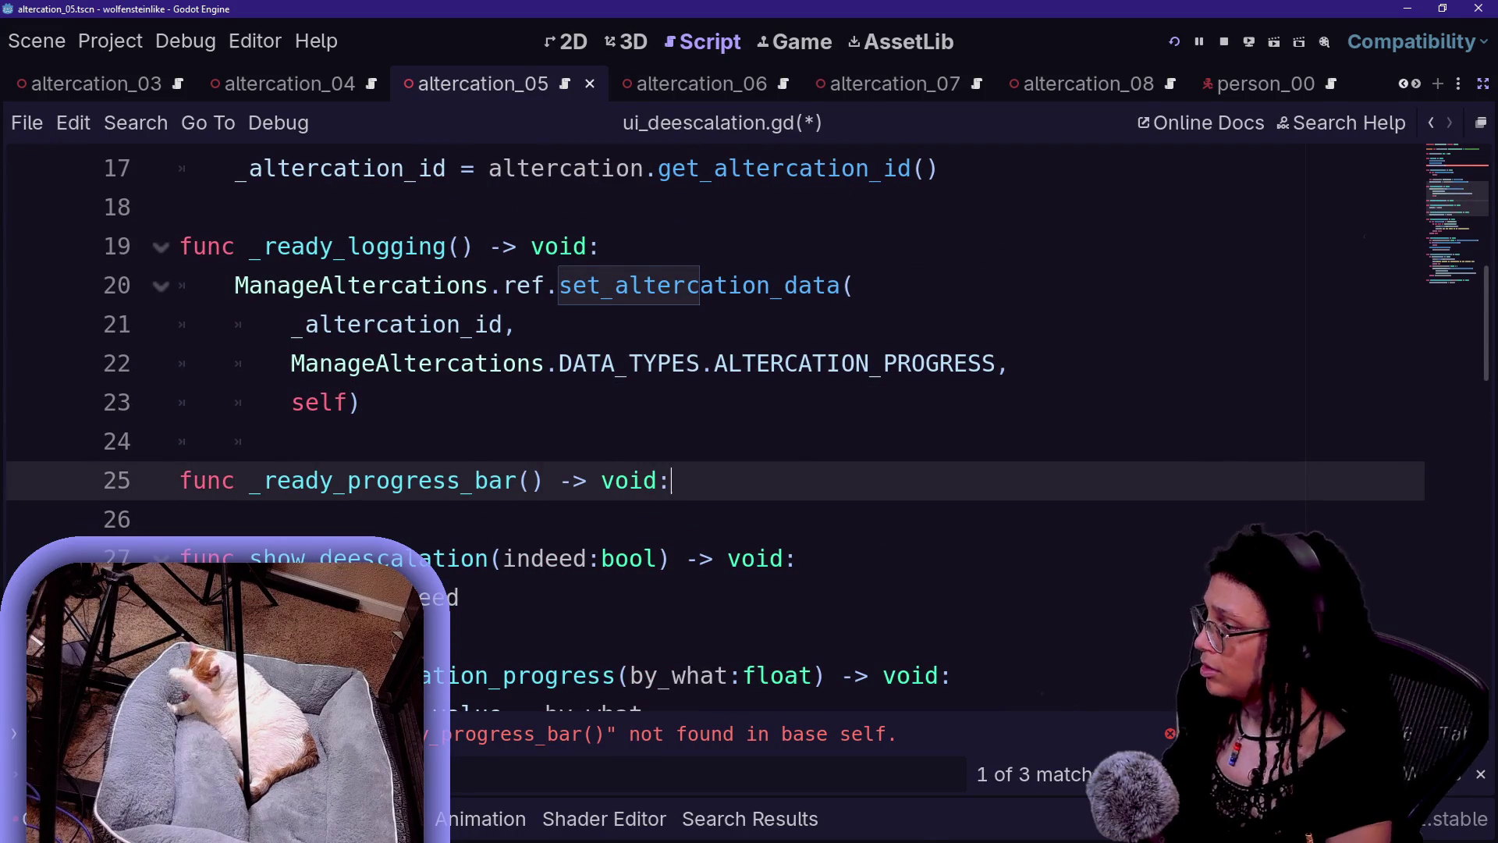
key(Return)
key(ctrl+v)
key(ctrl+z)
key(super+v)
key(Escape)
scroll(780, 429, down, 4)
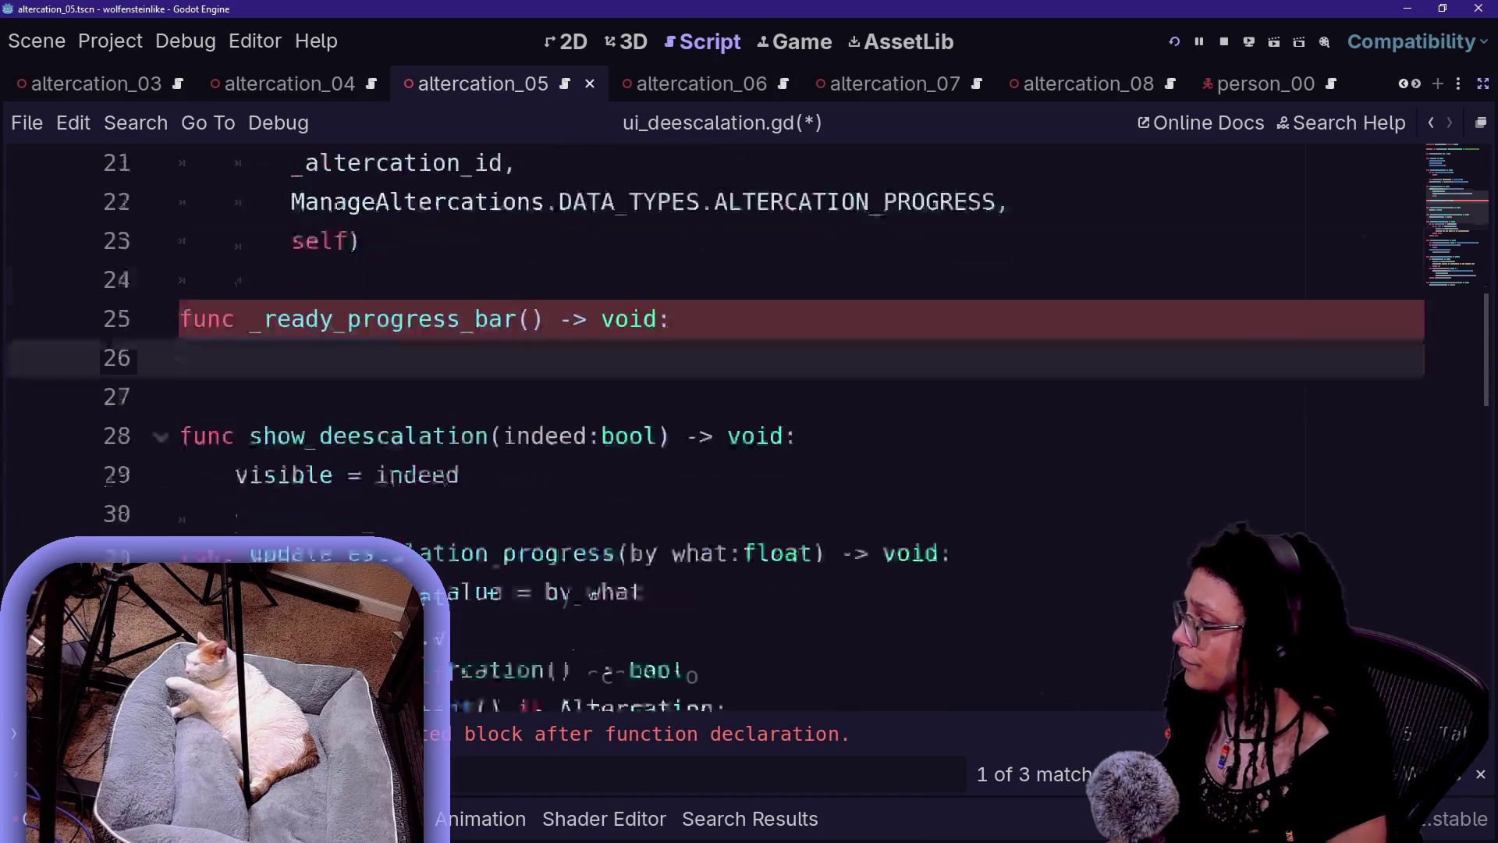
scroll(780, 429, down, 3)
scroll(780, 429, down, 1)
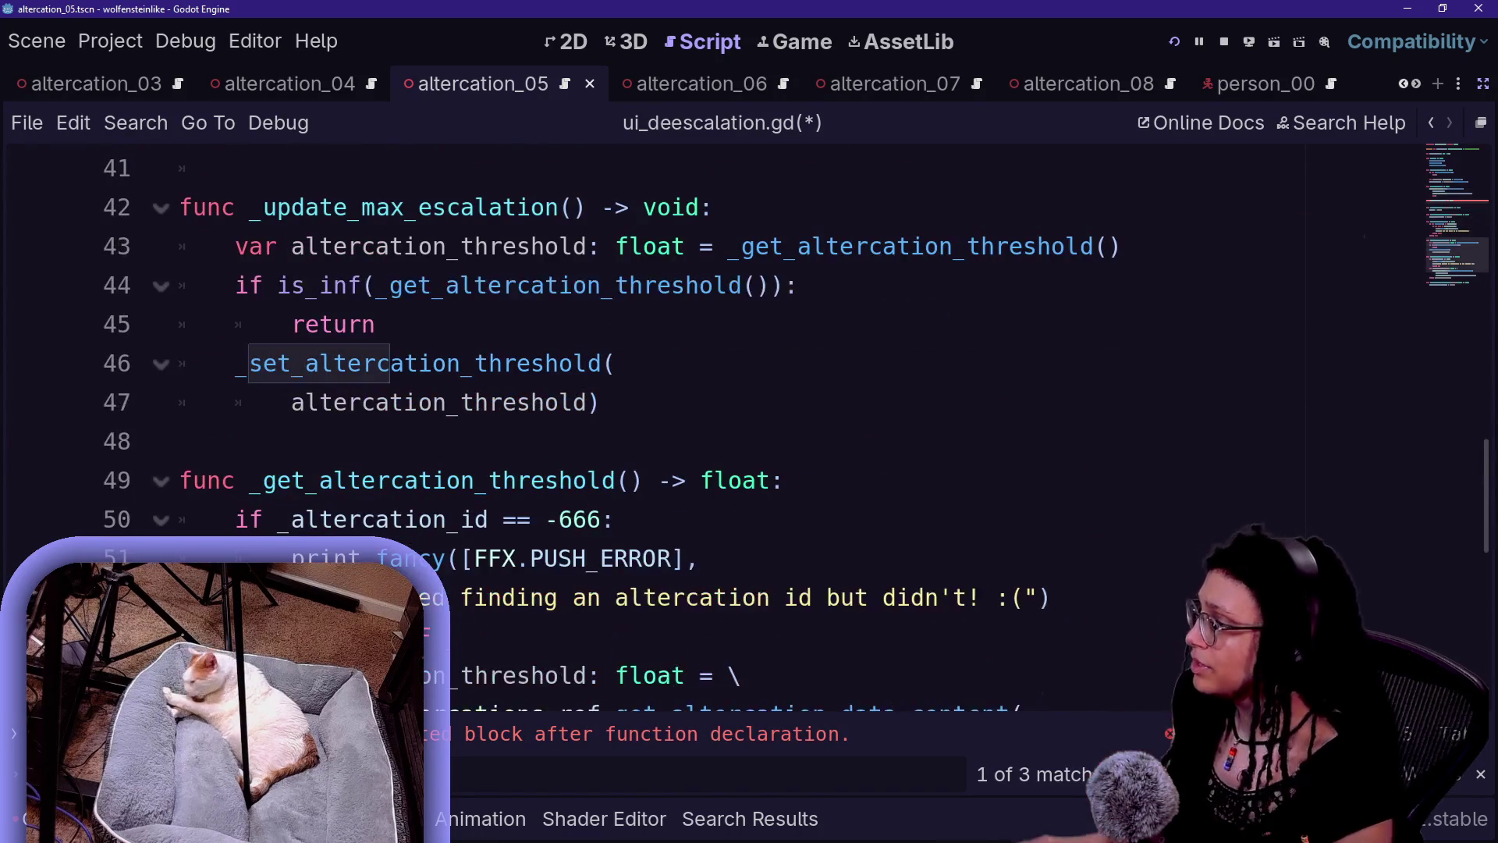
drag(600, 401, 178, 246)
click(780, 284)
- Make _ready_progress_bar's body call _update_max_escalation() via autocomplete, then save
scroll(780, 429, up, 4)
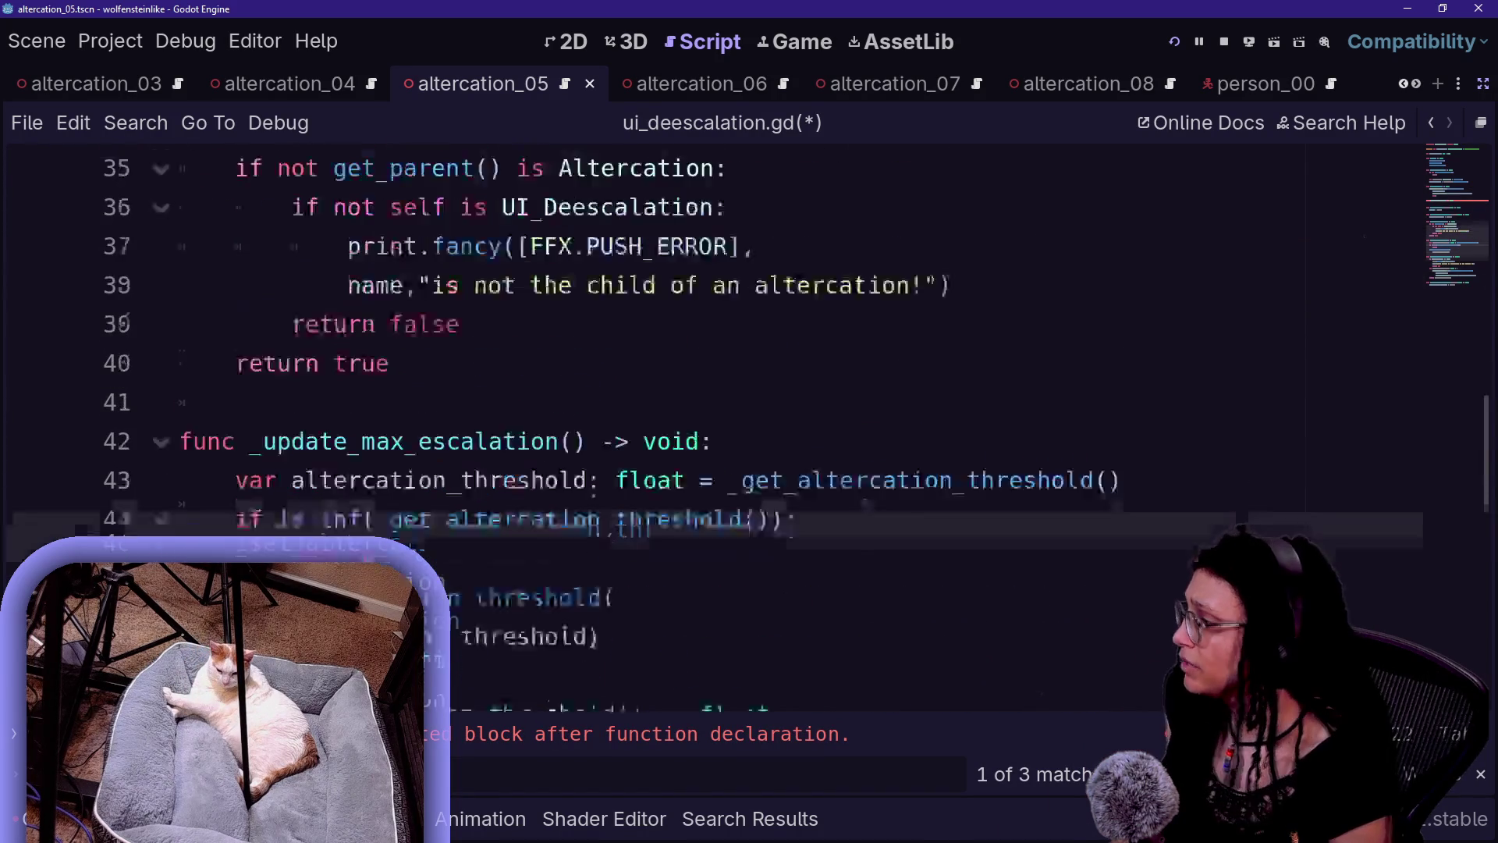
scroll(780, 429, up, 2)
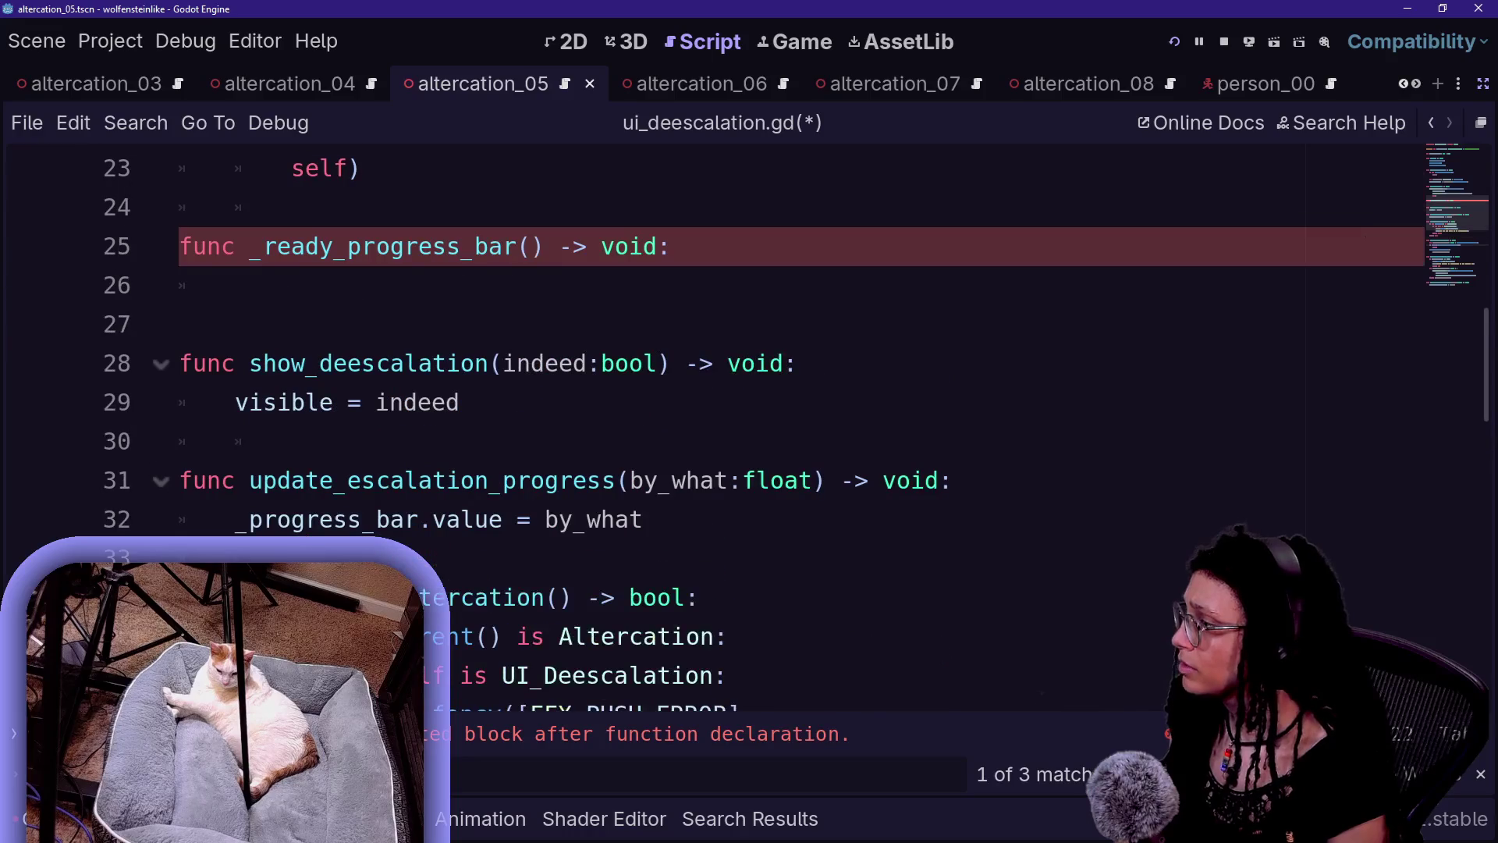
click(235, 284)
text(update)
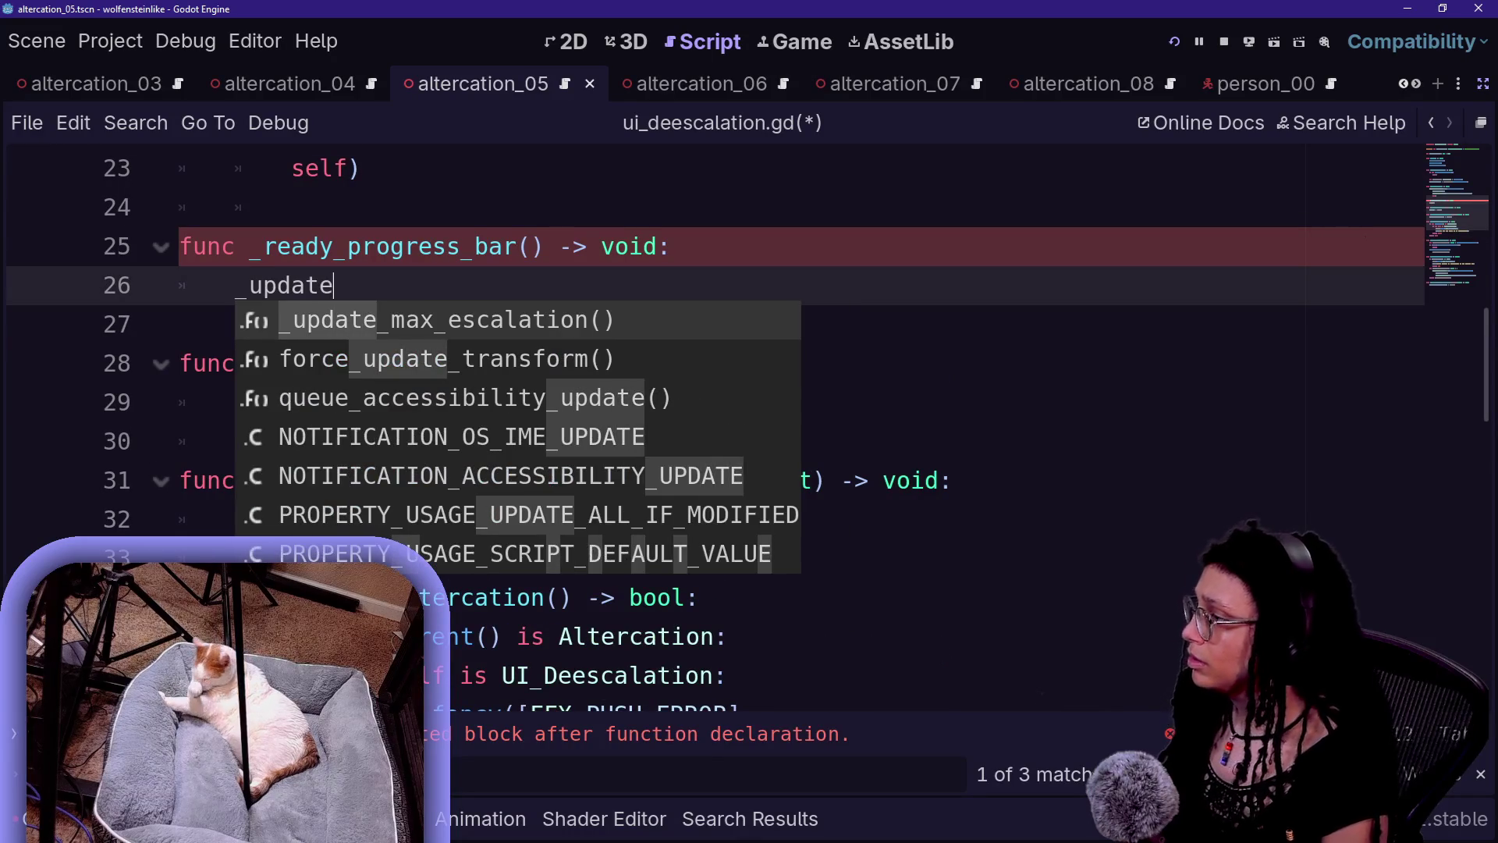
key(Return)
click(795, 480)
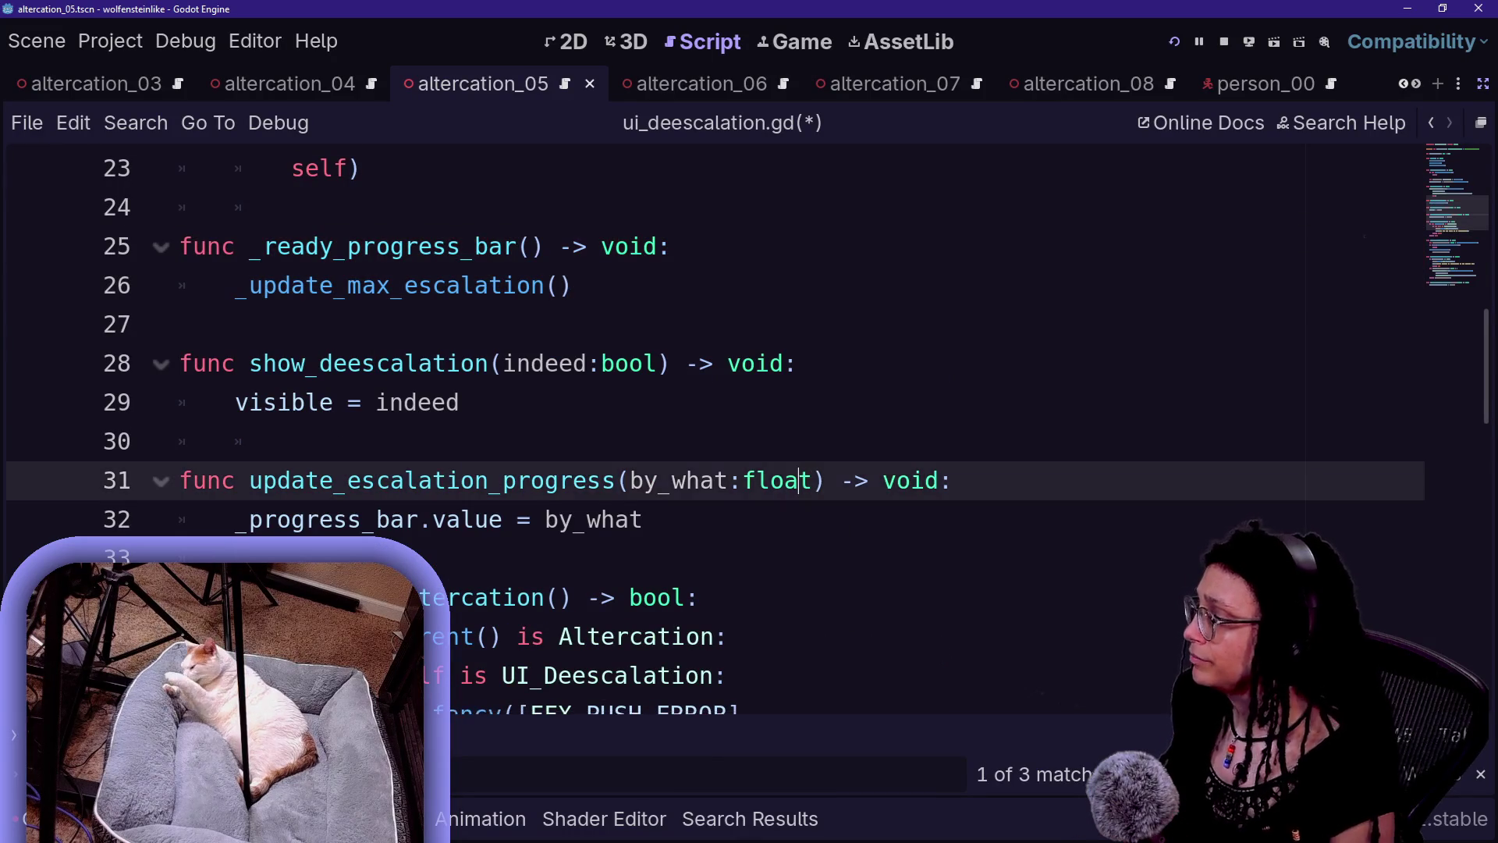
key(ctrl+s)
- Run and then stop the game, and switch to GitHub Desktop's 260 pending changes
click(1174, 43)
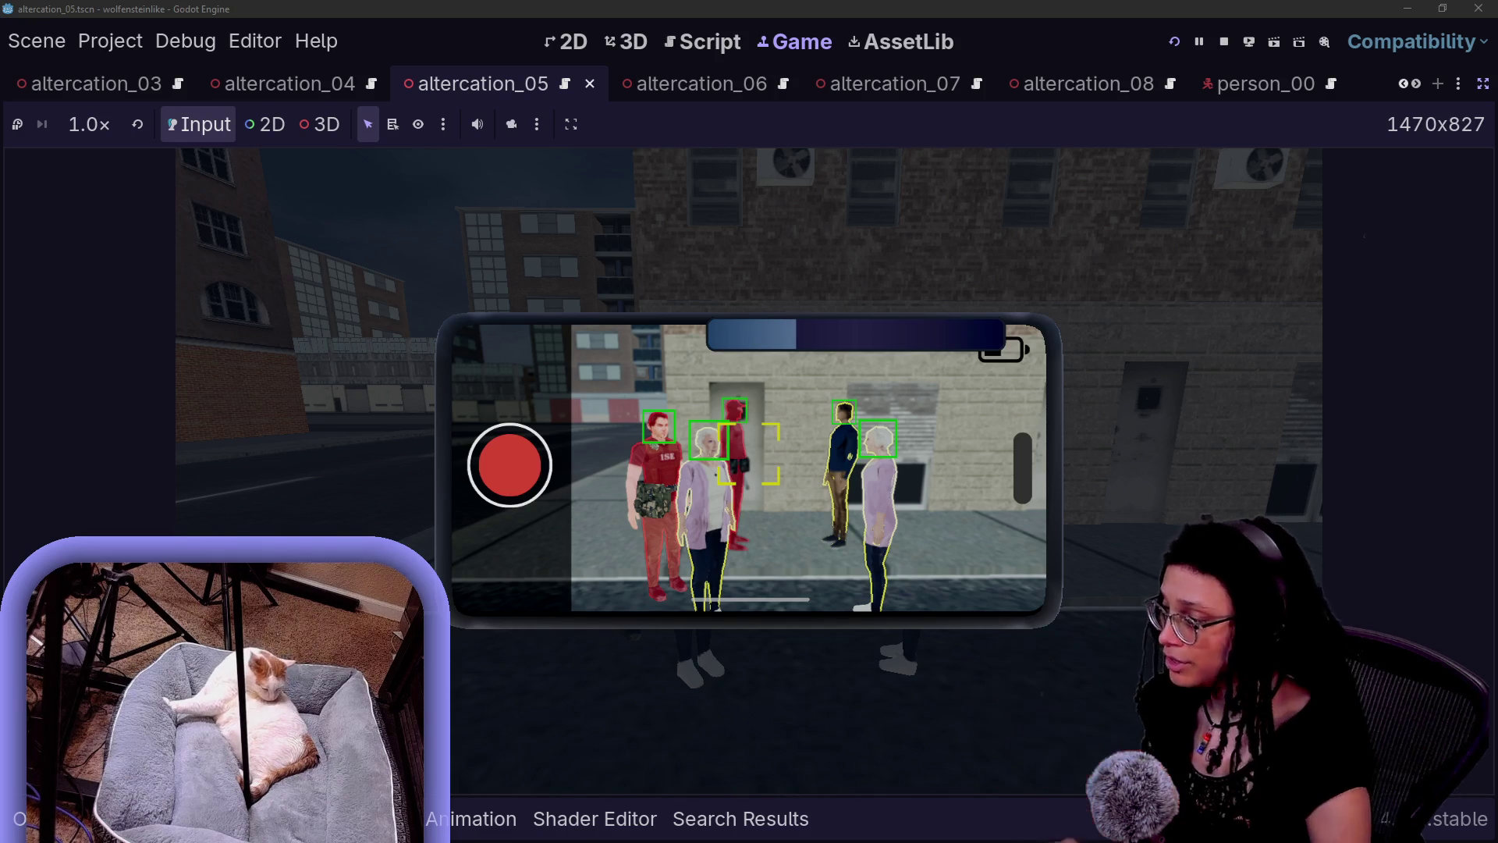
click(1224, 42)
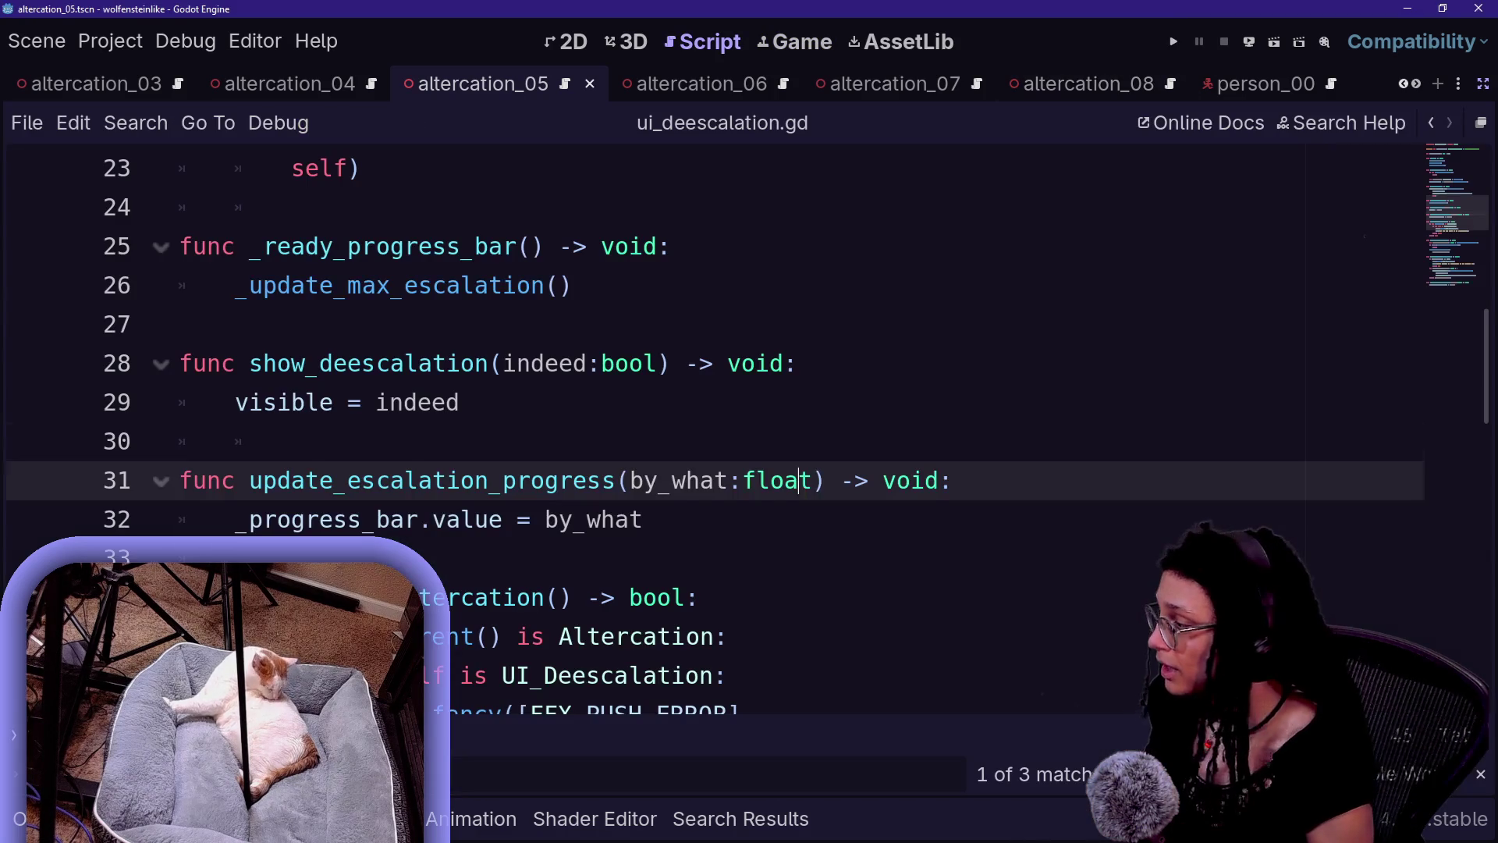
key(alt+Tab)
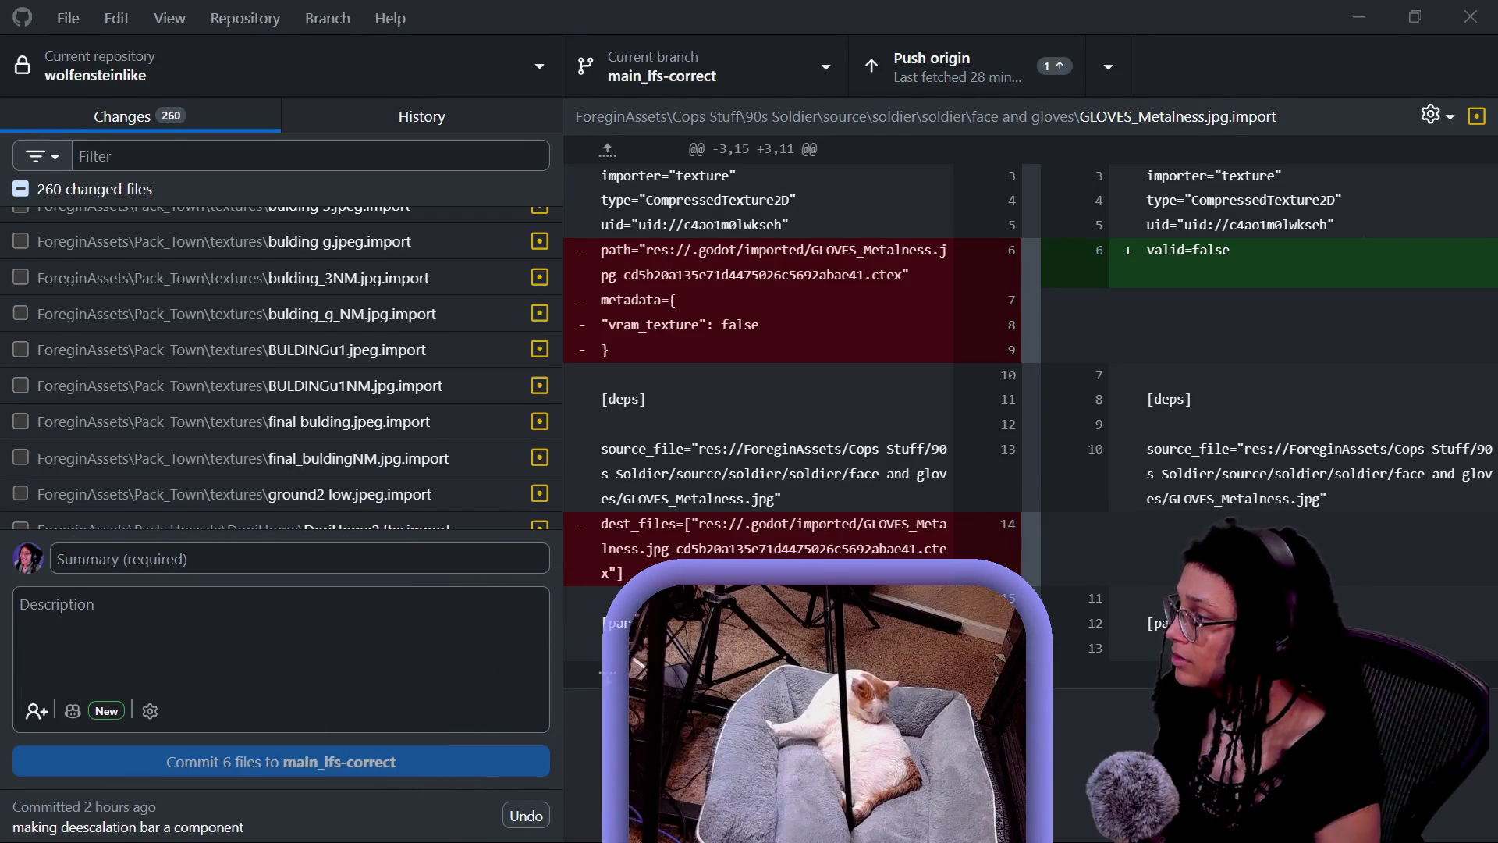
- Commit the six checked files as "Deescalation bars completely instanced per altercation"
key(Tab)
scroll(271, 387, down, 4)
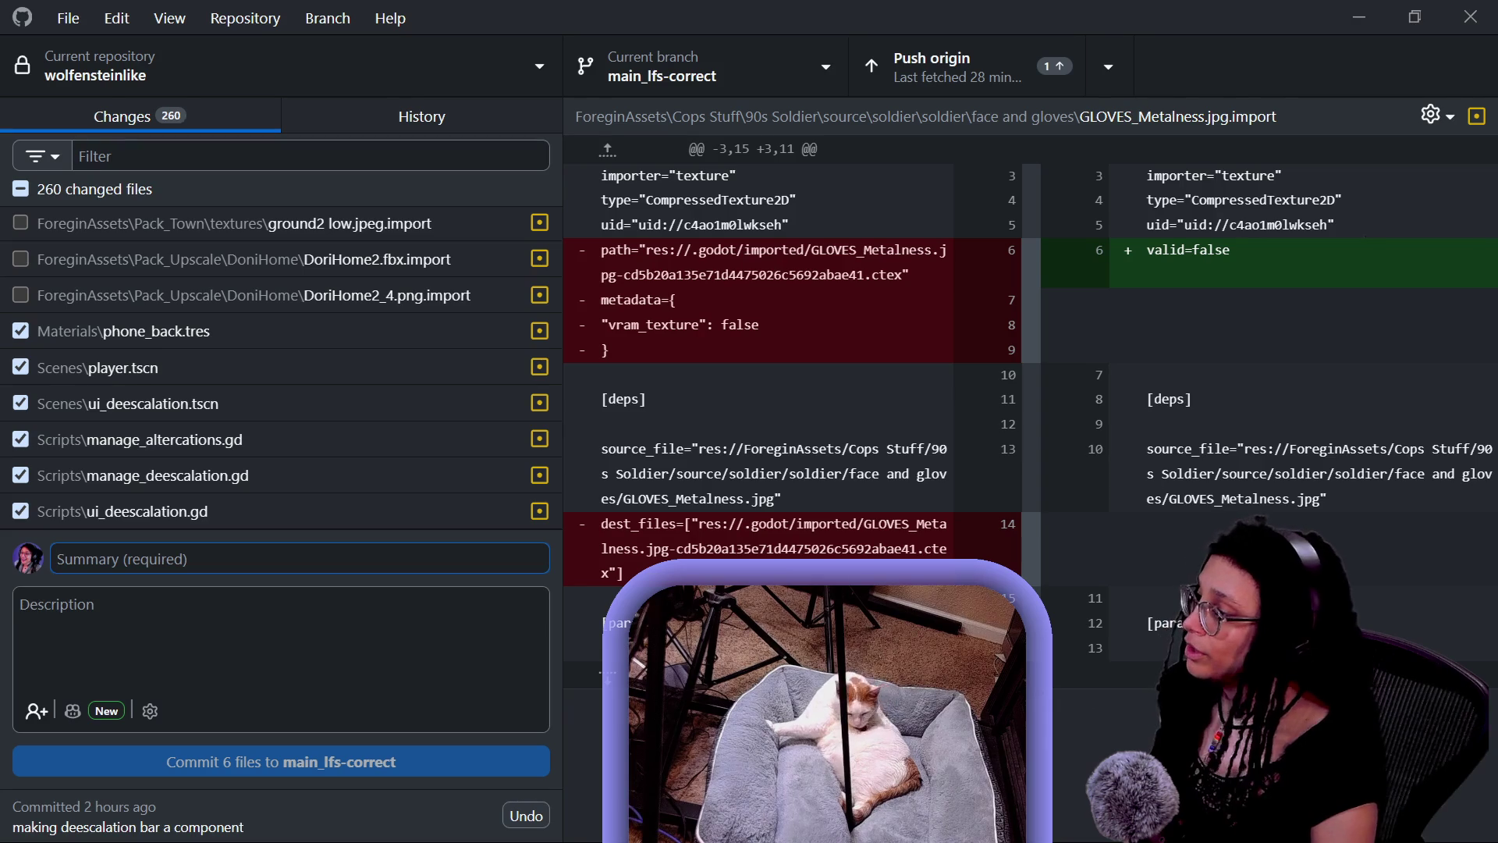
text(Deescalation bars completely in)
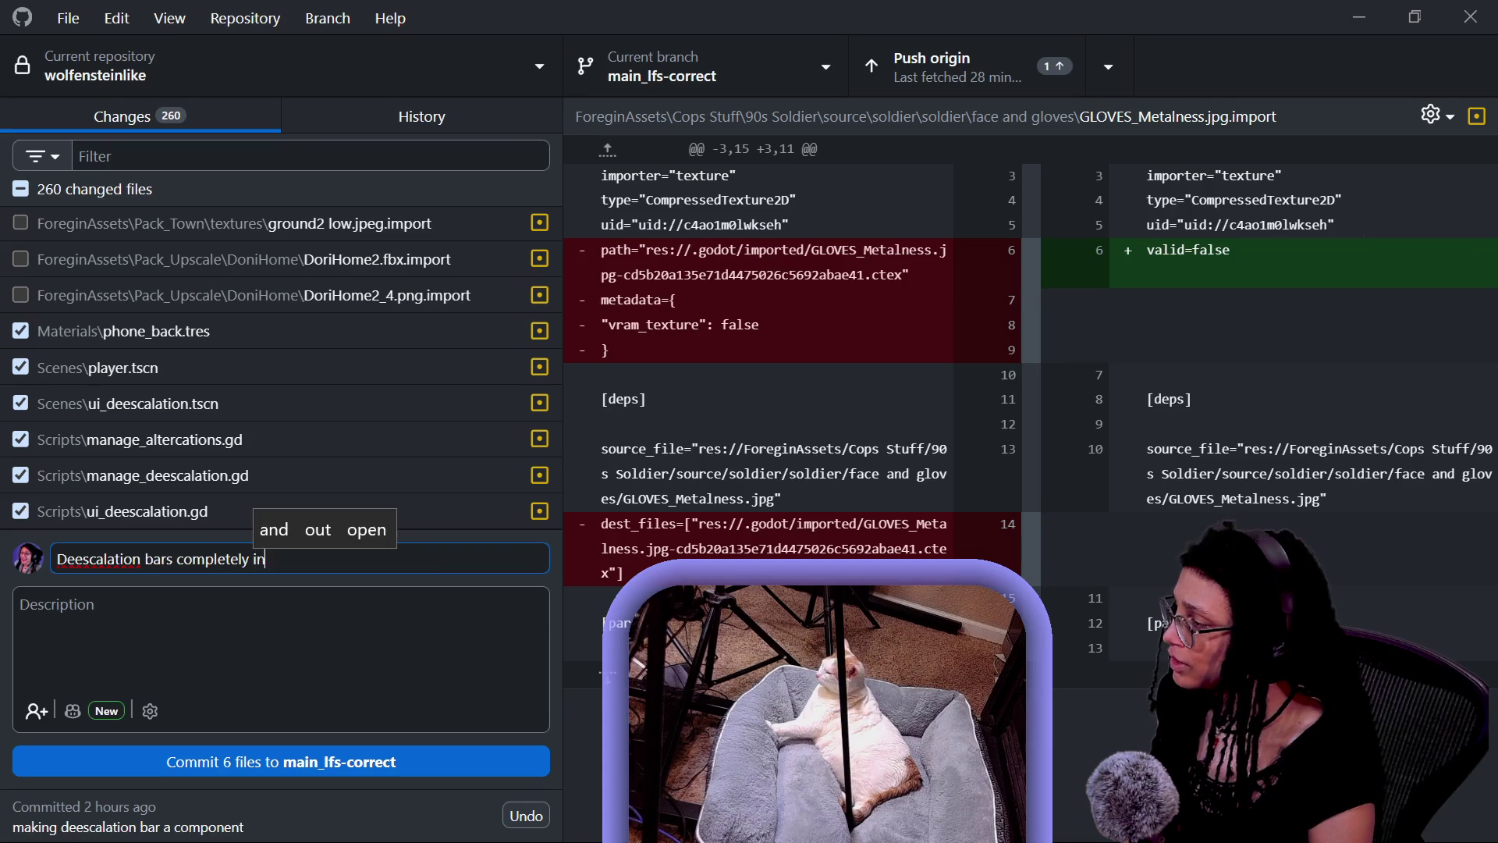
text(stanced per altercation)
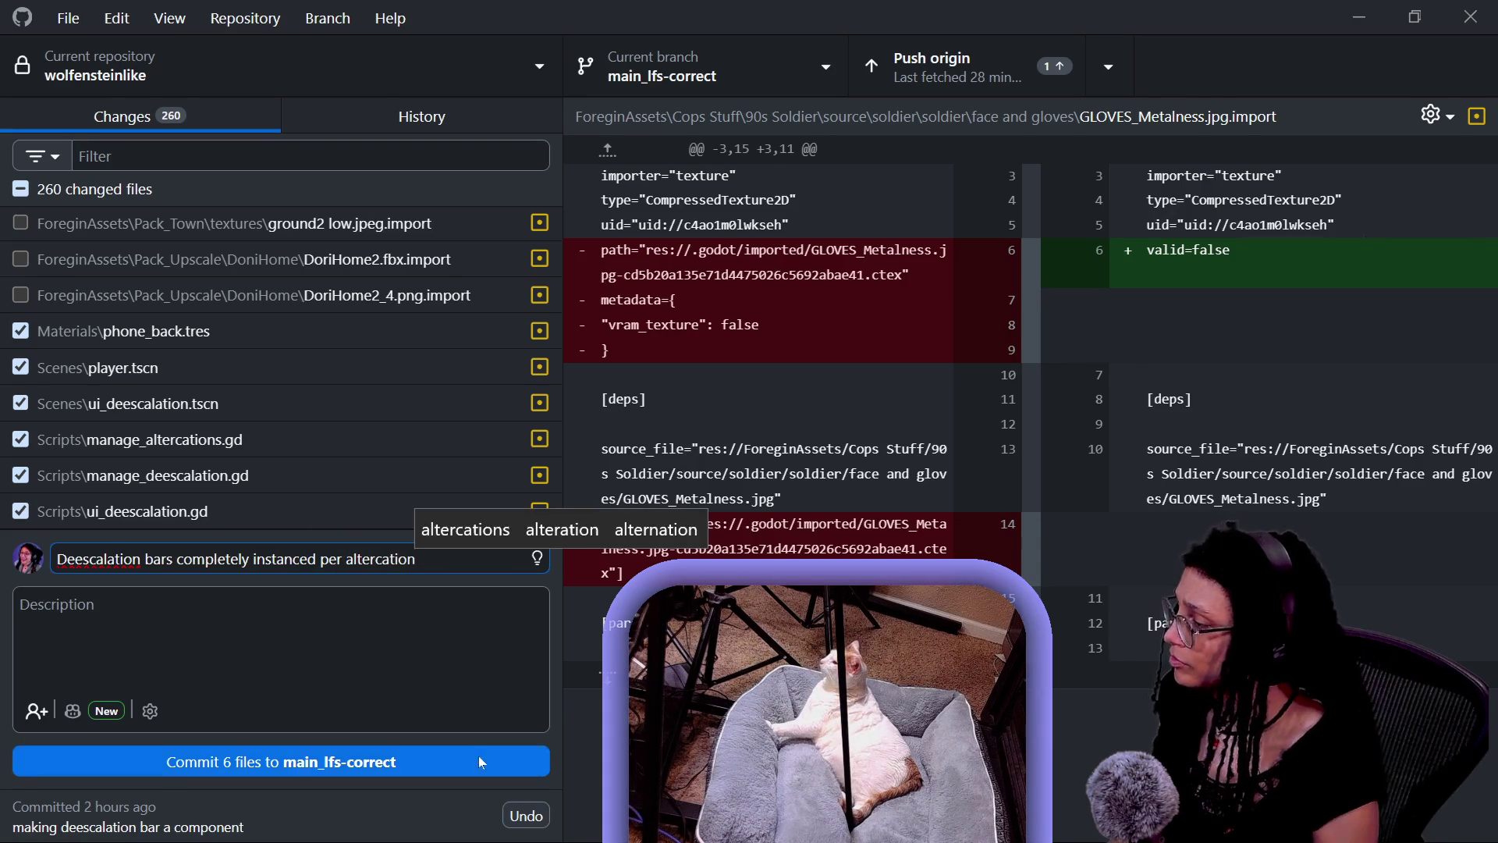
click(479, 757)
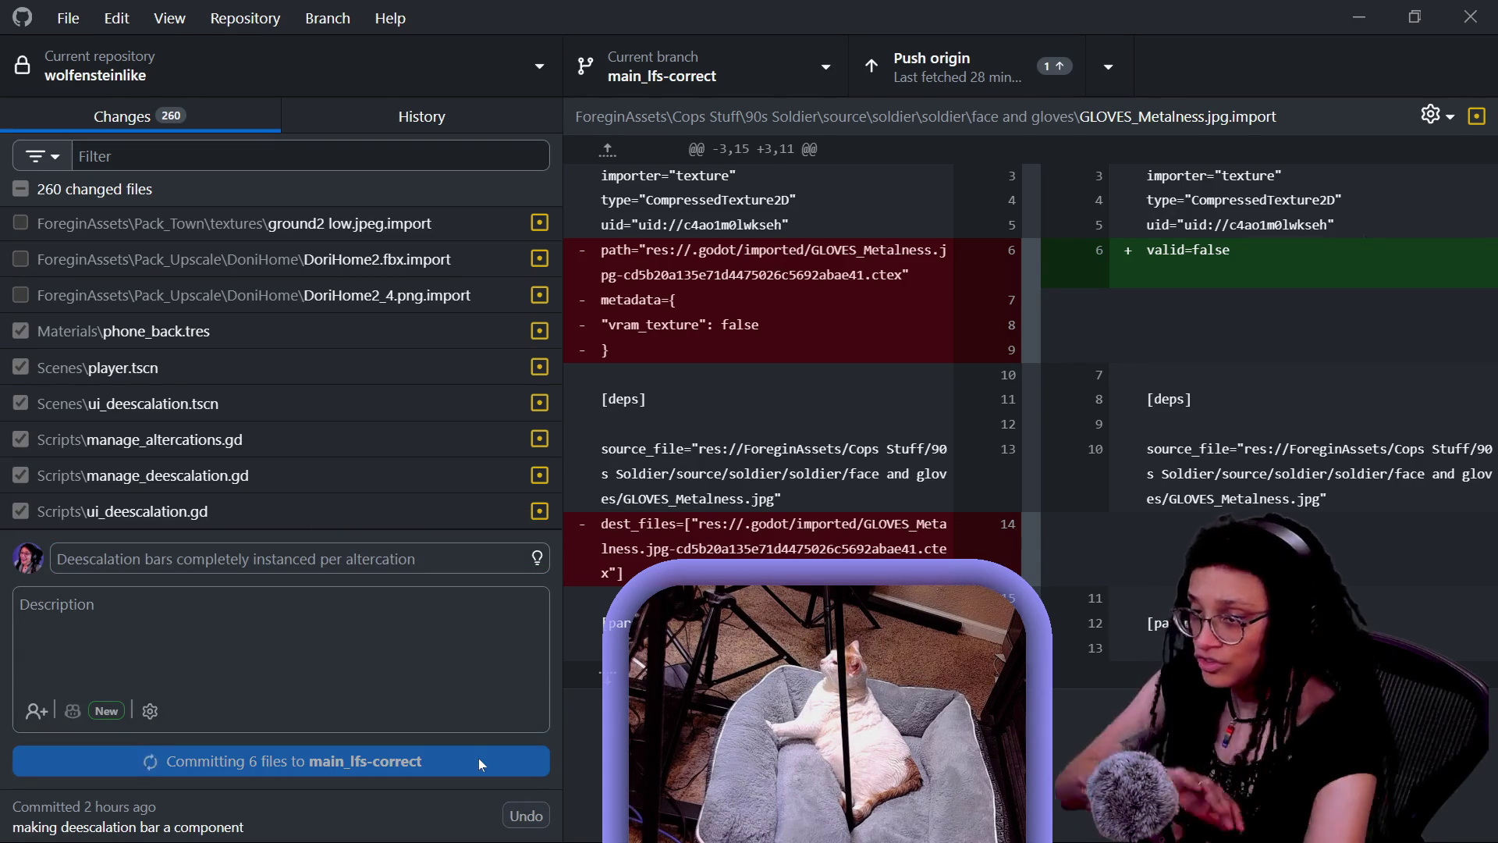
- Push the commit to origin and return to Godot
click(920, 78)
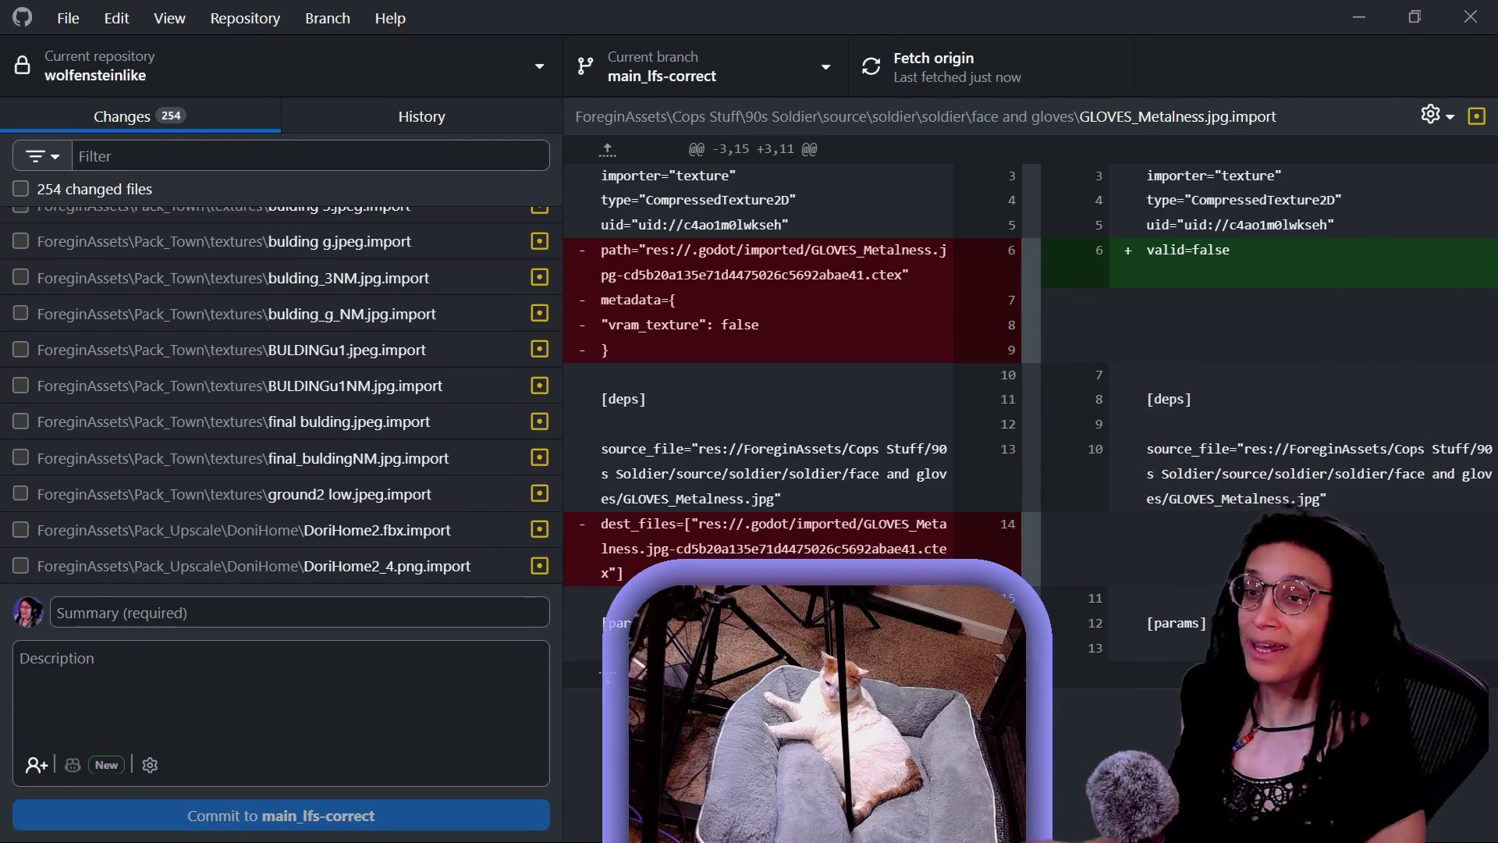
key(alt)
key(alt+Tab)
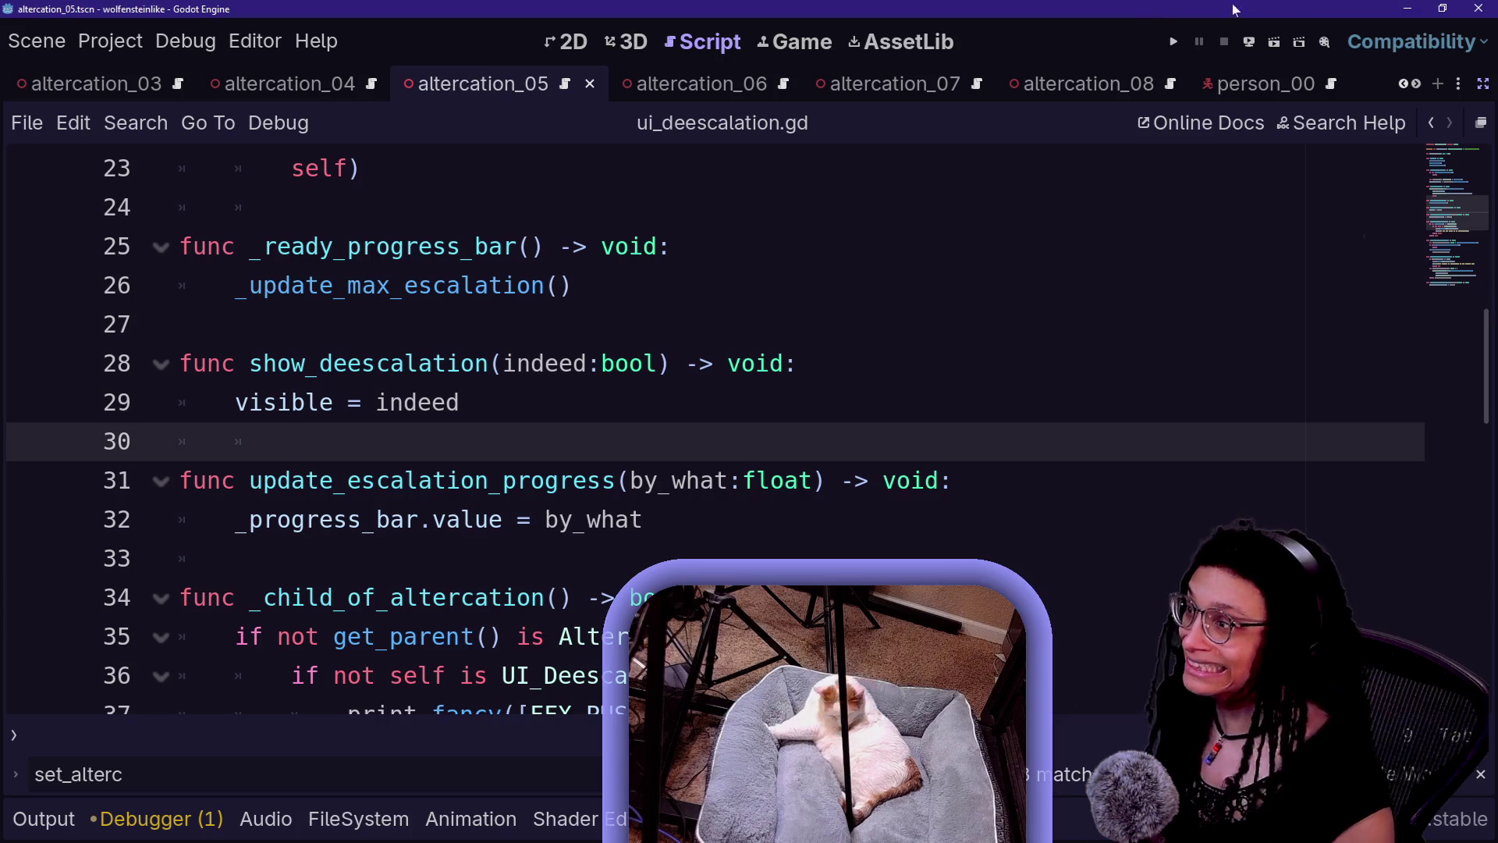
- Test-run altercation_05 to watch the de-escalation bar fill over the crowd, then stop it
click(1175, 41)
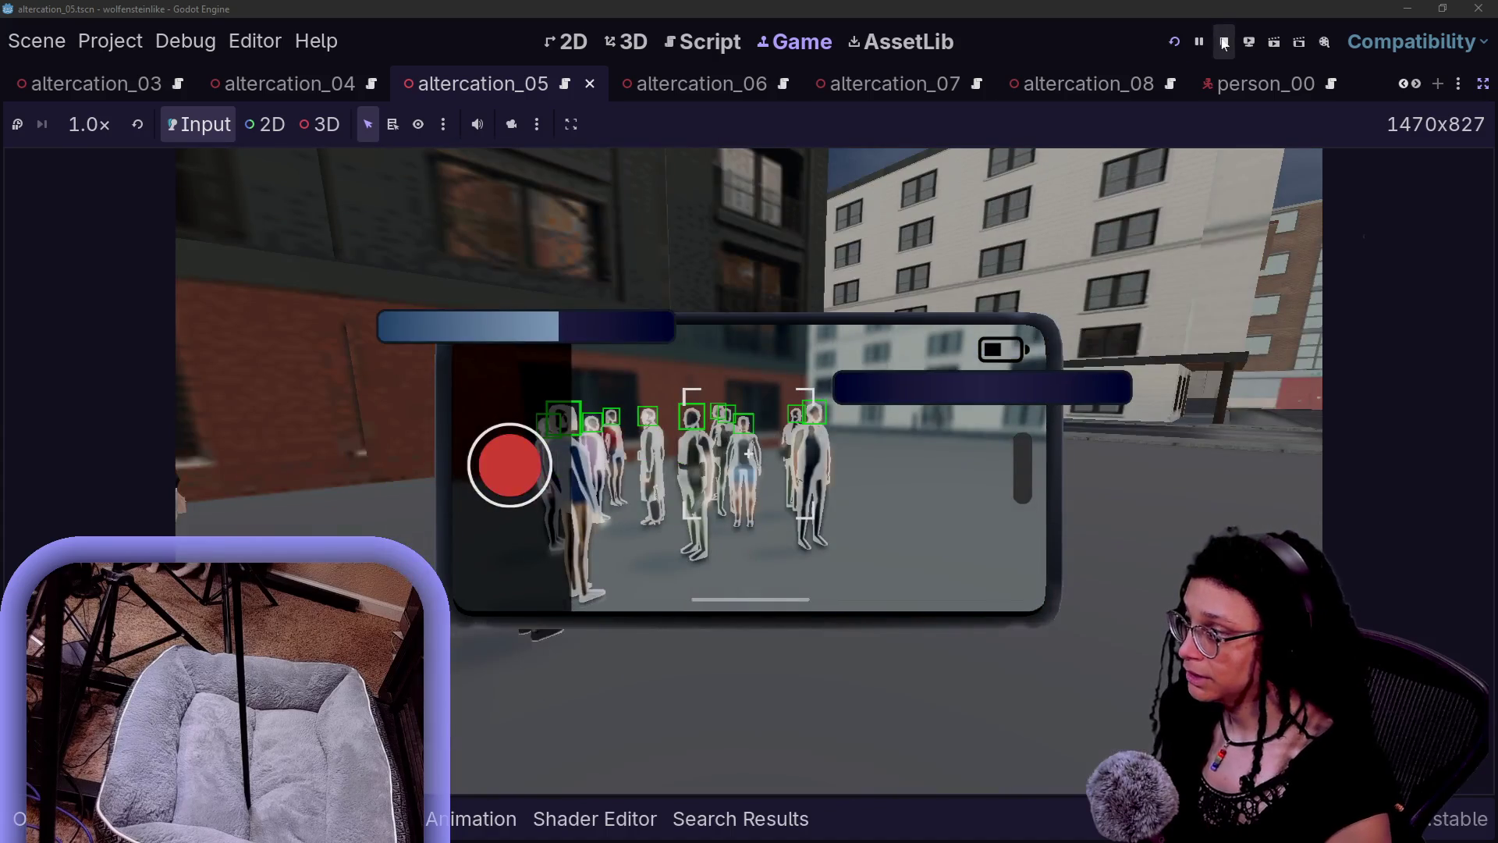
click(1224, 43)
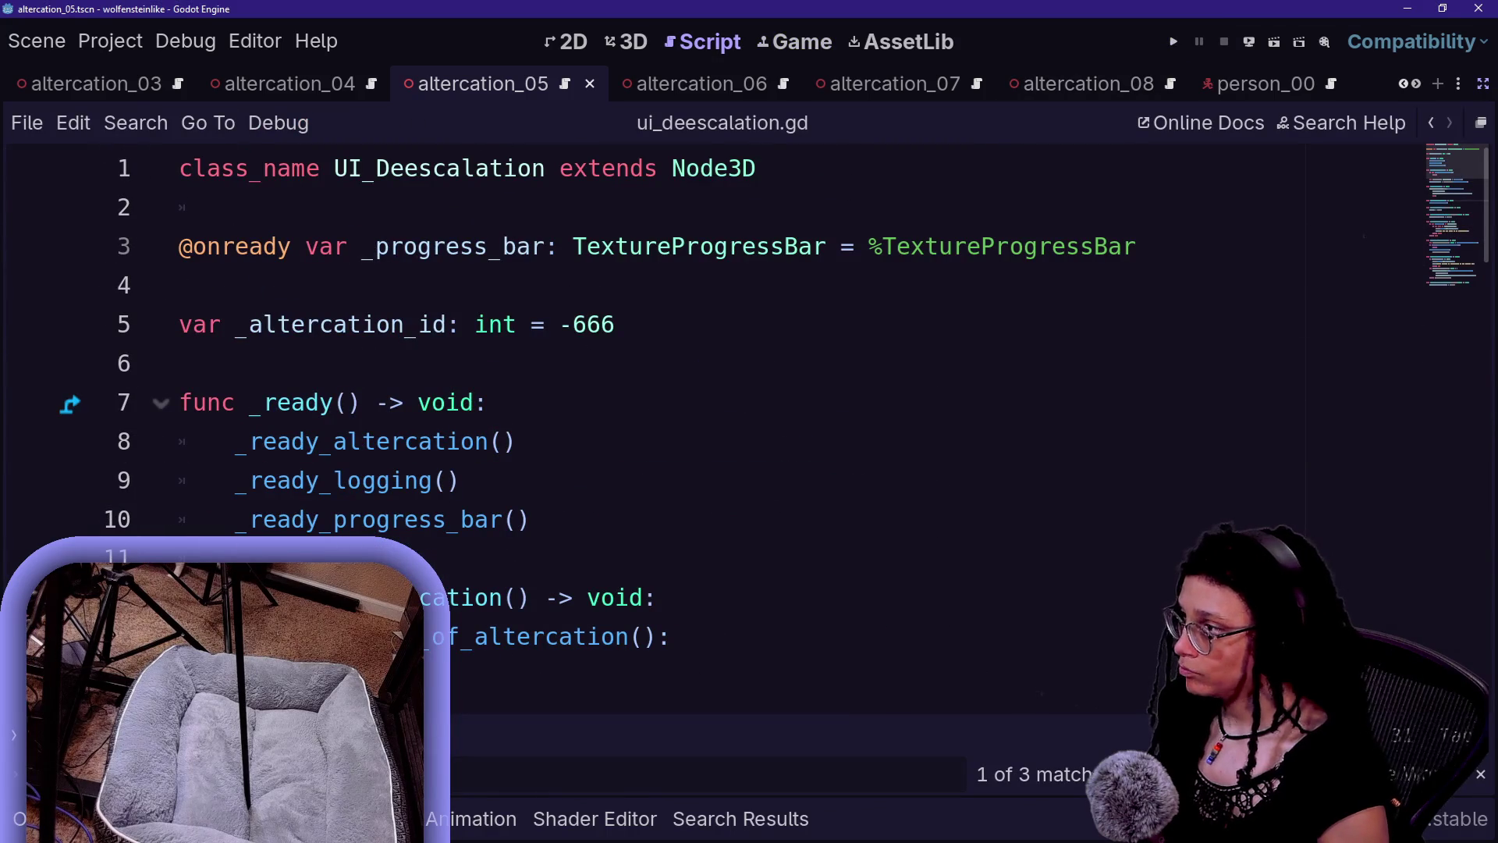
- Remove the extra blank lines after _ready_progress_bar at line 26 and run the game again
scroll(593, 227, down, 6)
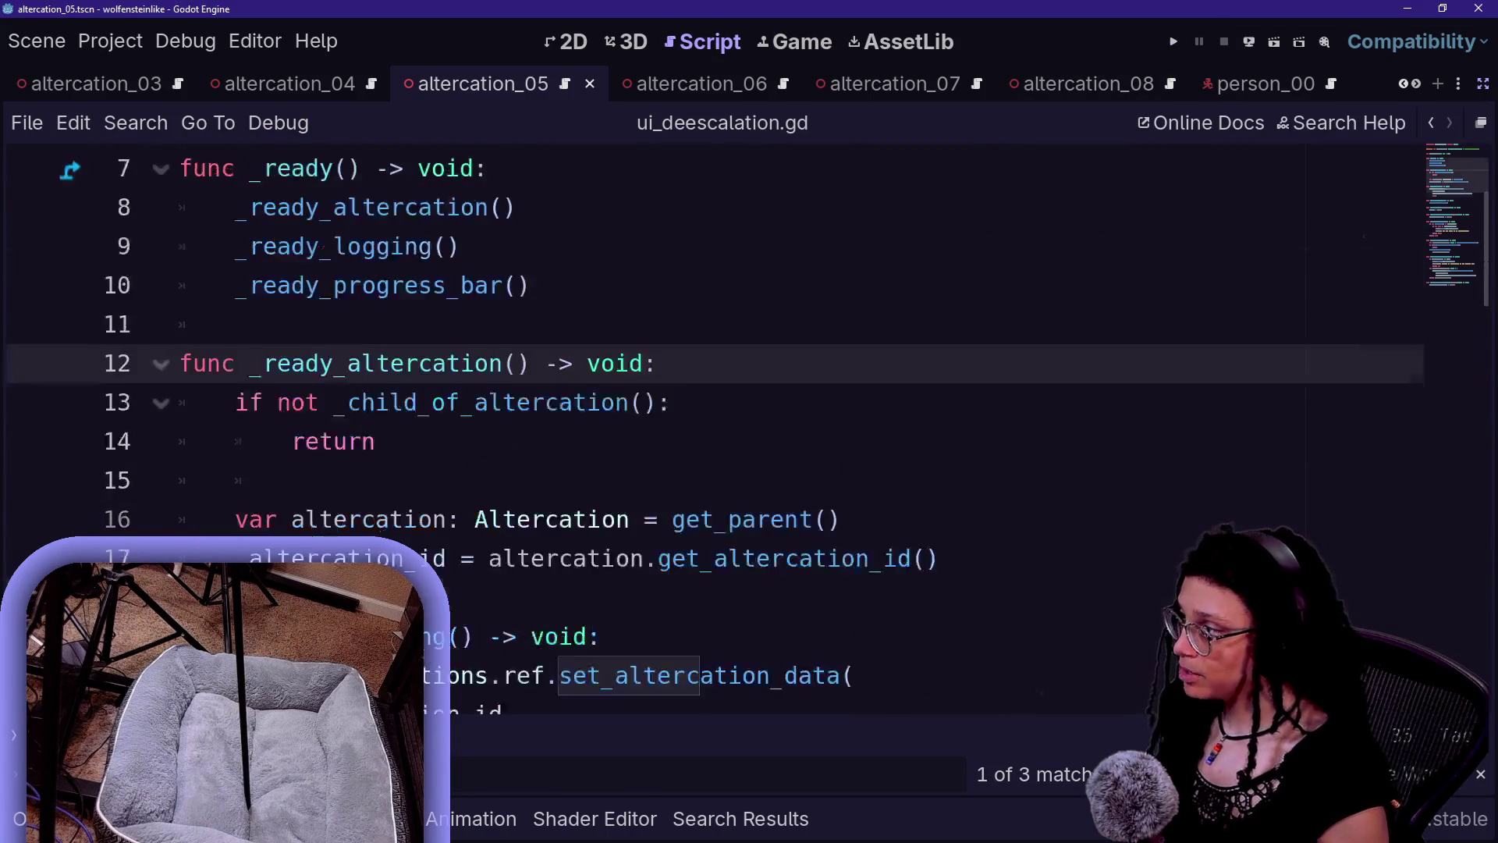
scroll(796, 421, down, 2)
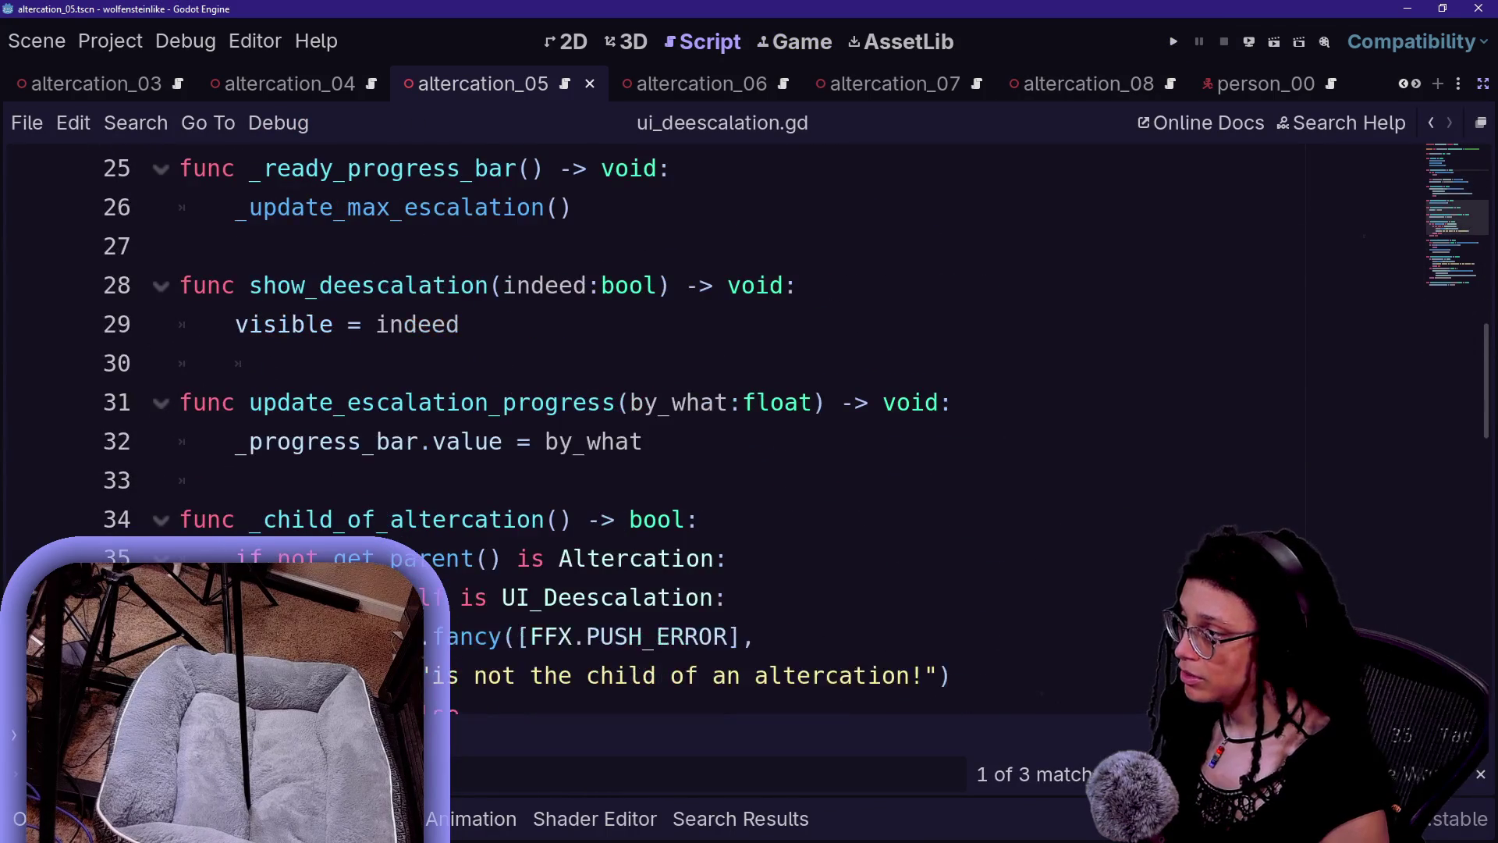
scroll(796, 421, down, 3)
scroll(796, 421, up, 3)
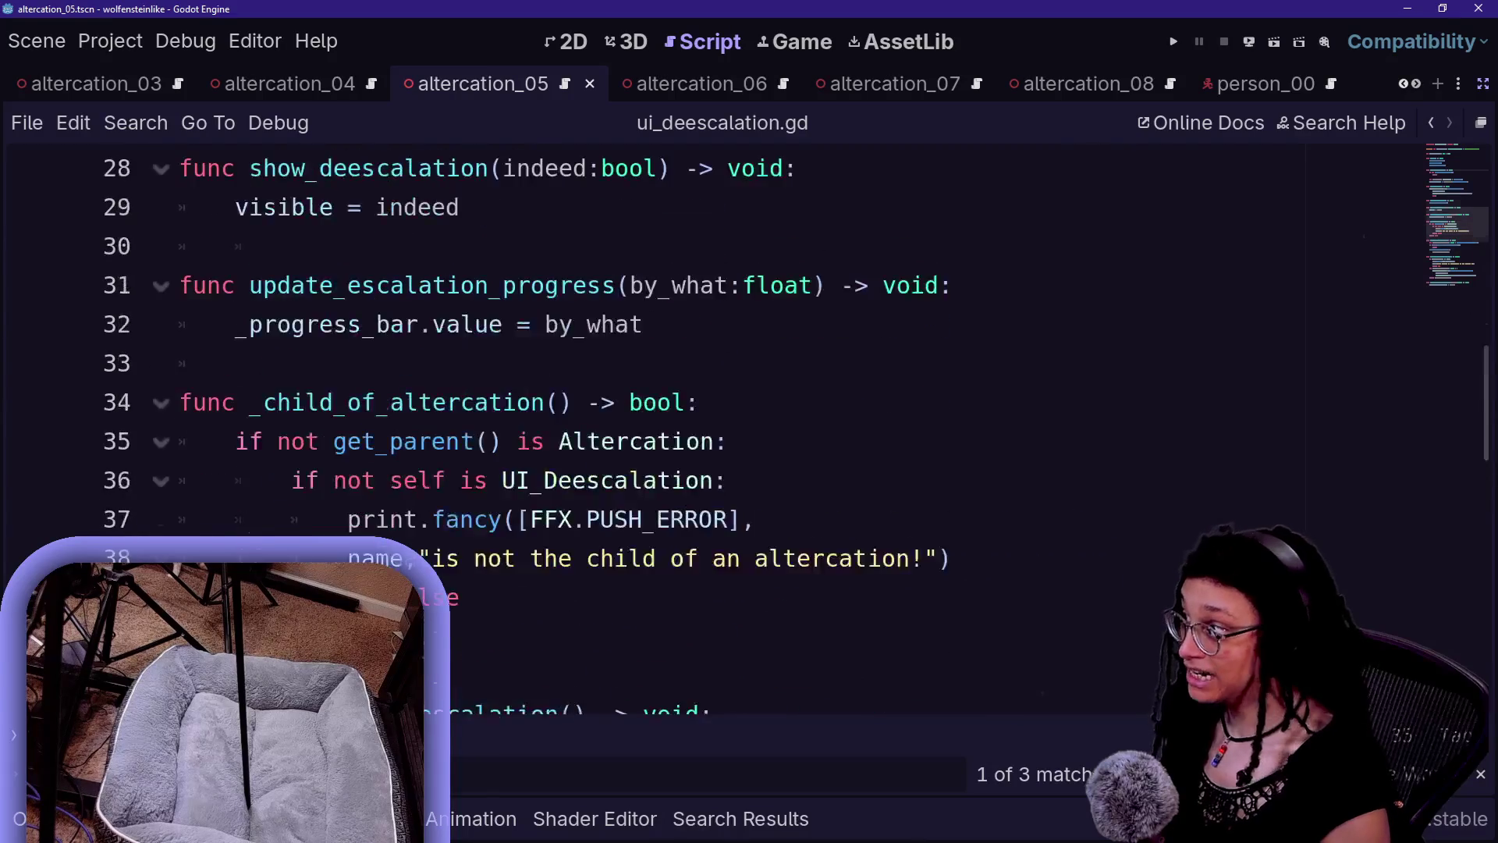
scroll(796, 421, up, 1)
click(180, 364)
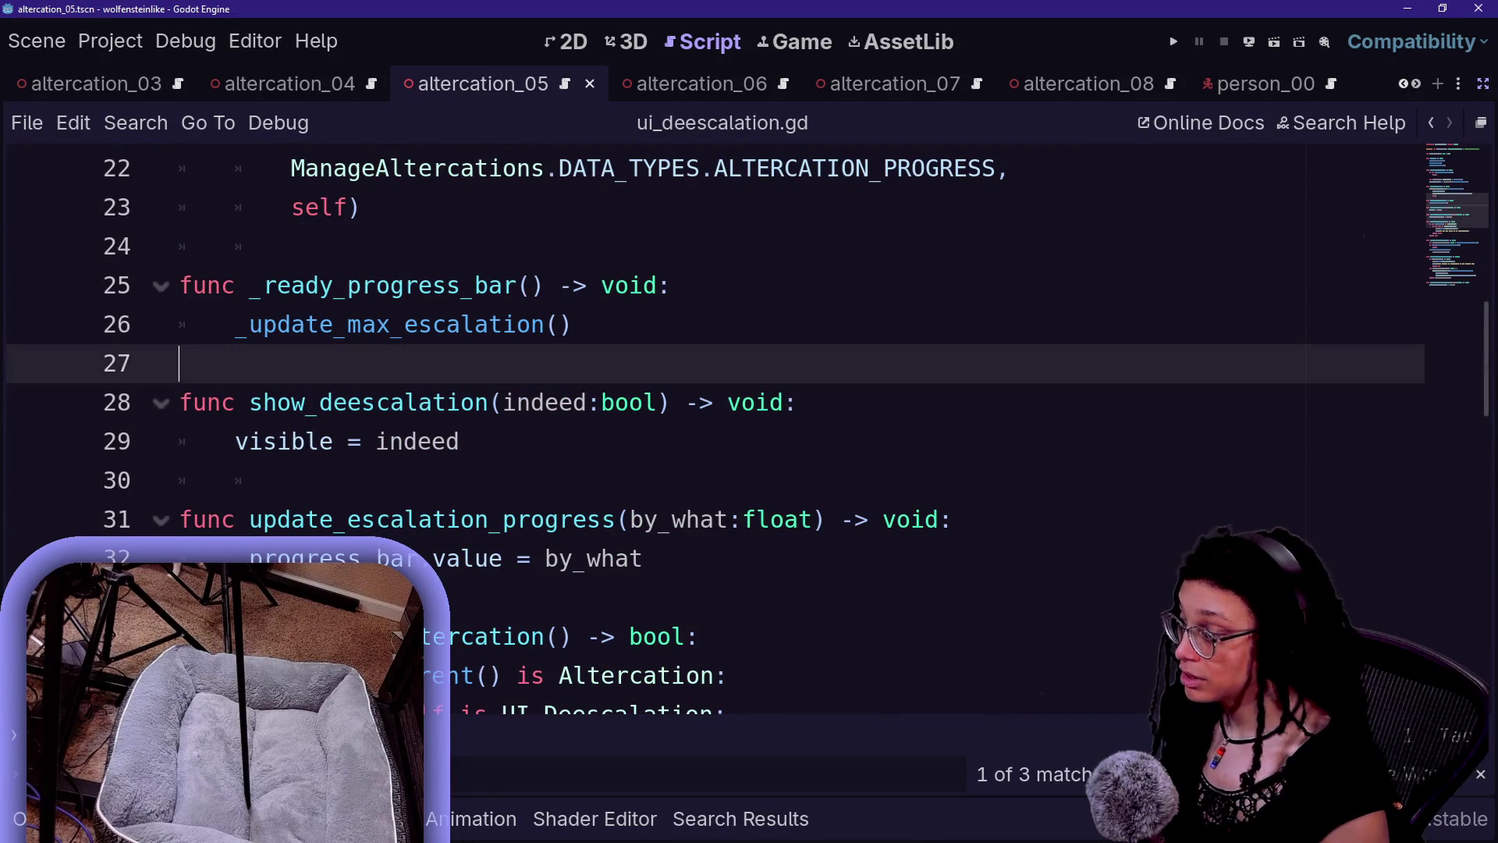
scroll(796, 421, up, 1)
click(574, 442)
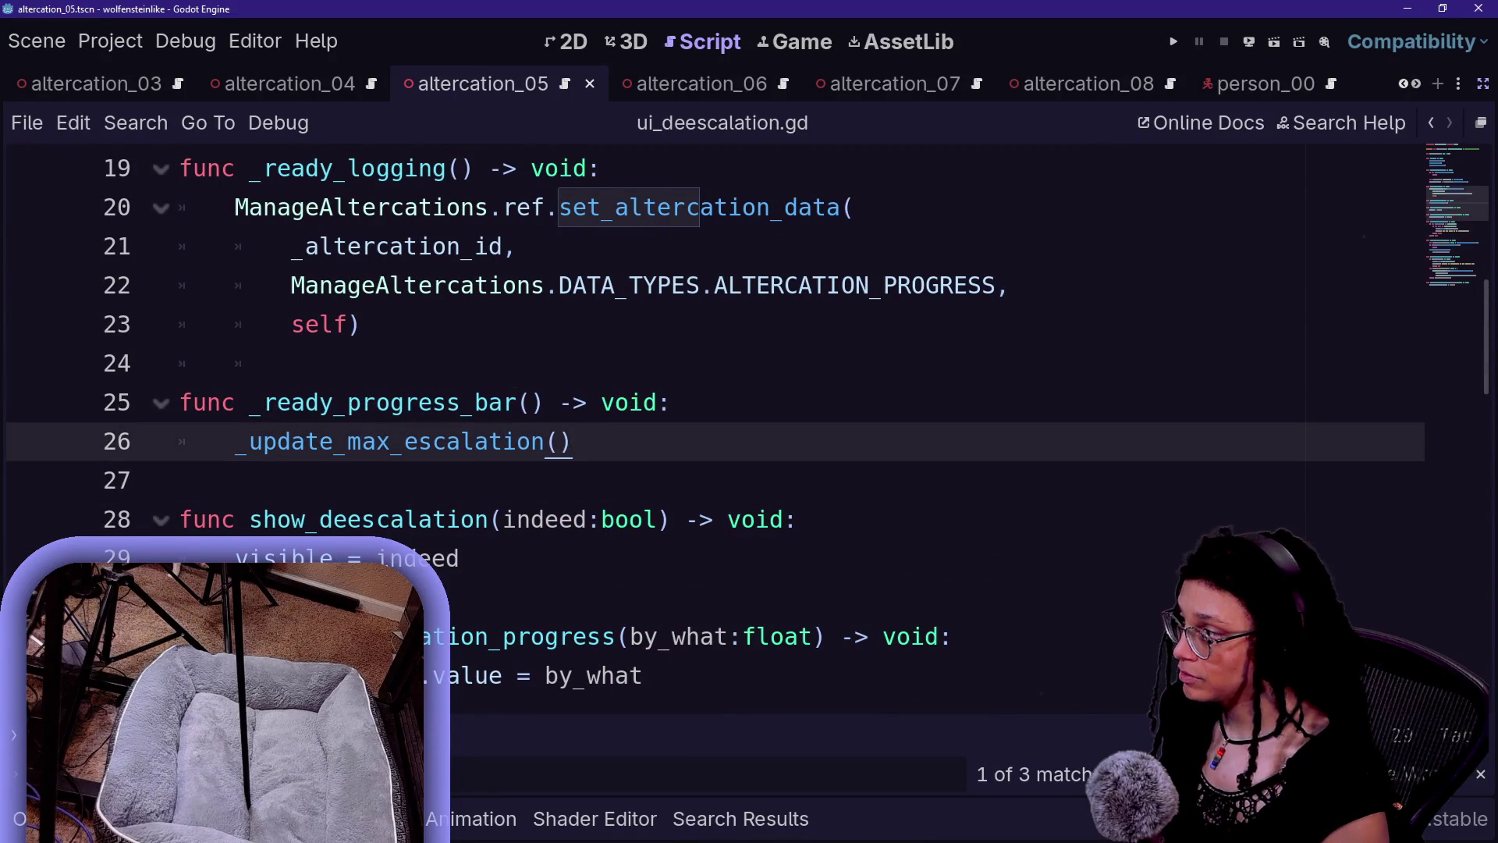
key(Return)
key(Return)
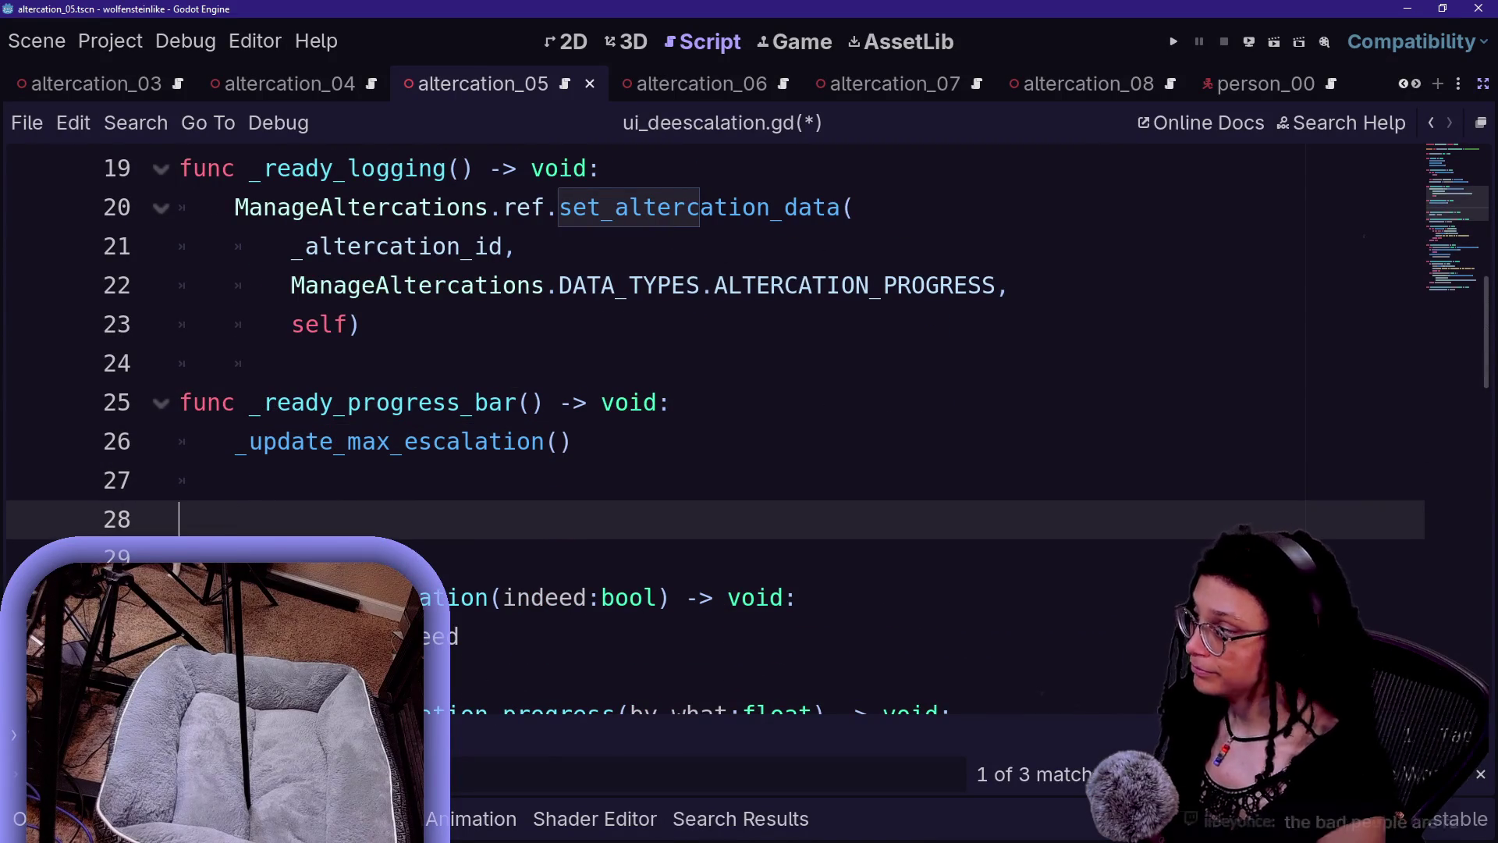
key(BackSpace)
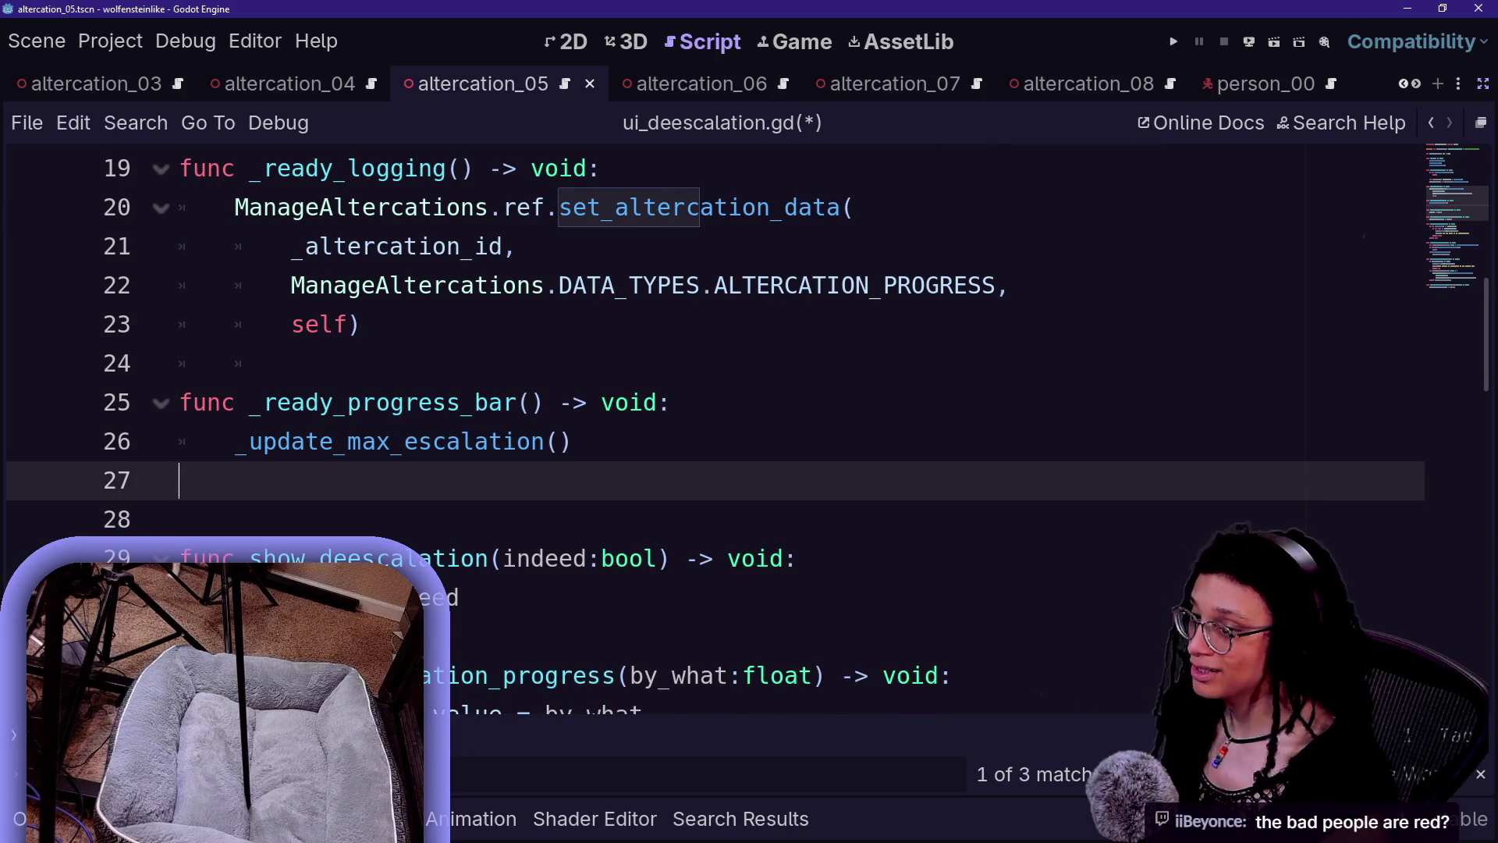
key(Return)
text(func)
key(BackSpace)
key(BackSpace)
key(BackSpace)
key(BackSpace)
key(BackSpace)
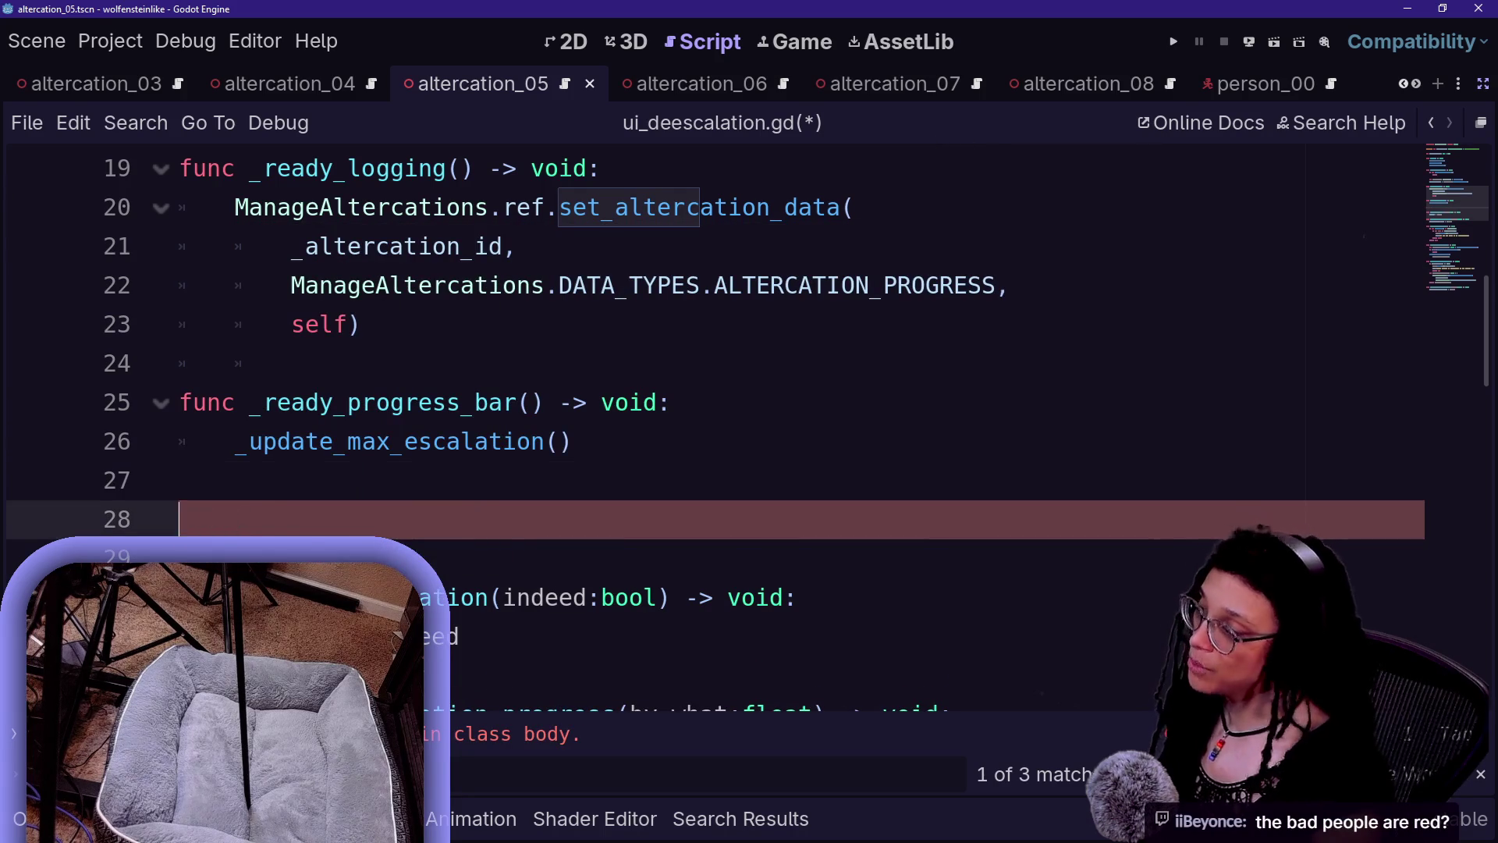
key(BackSpace)
key(BackSpace)
click(1173, 41)
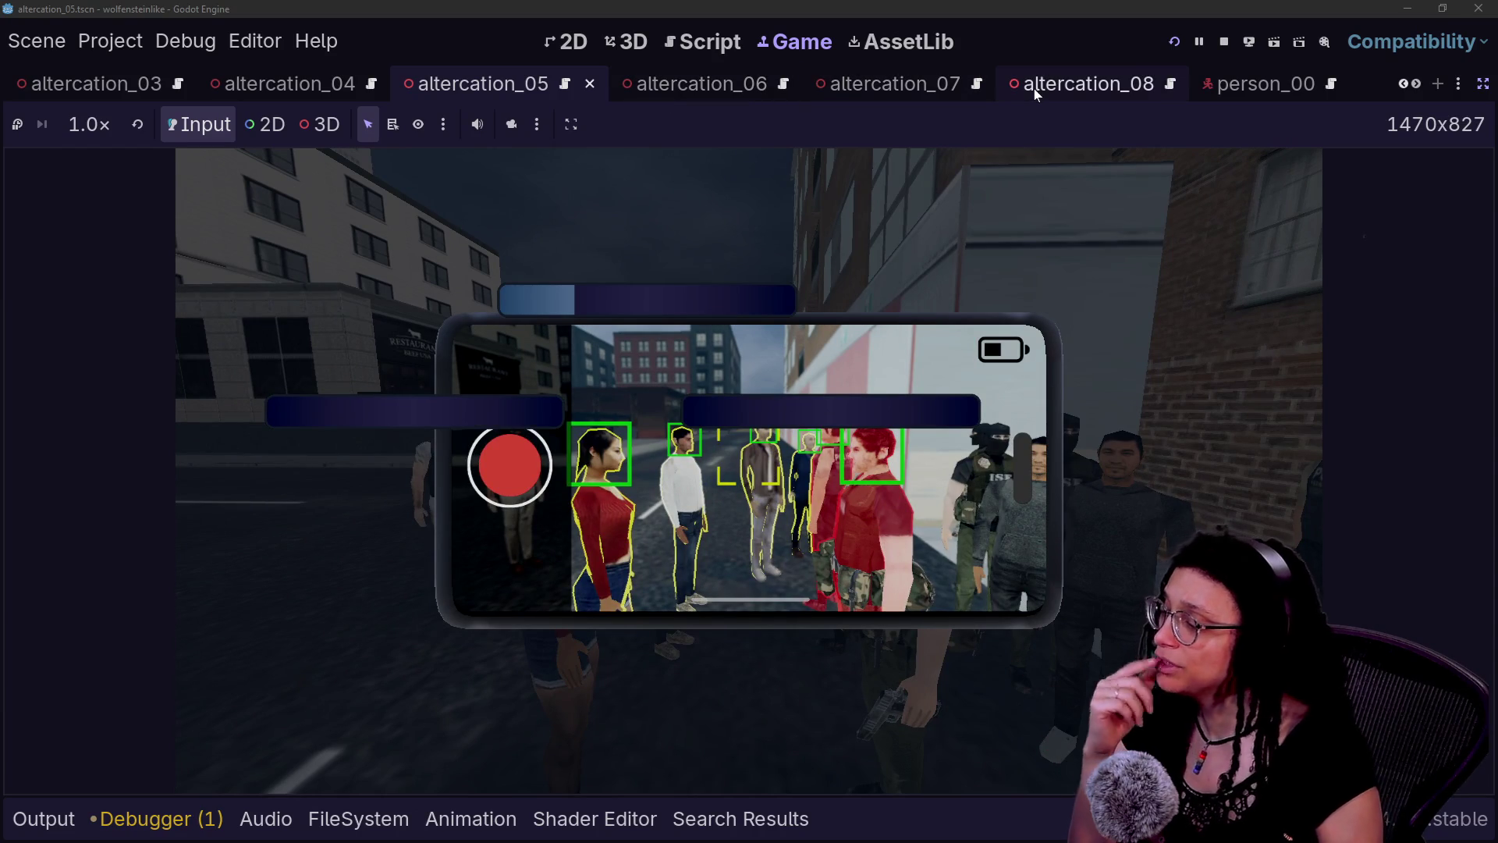
- Film the crowd with the phone until de-escalation bars fill, then go back to the script editor
scroll(1033, 89, down, 1)
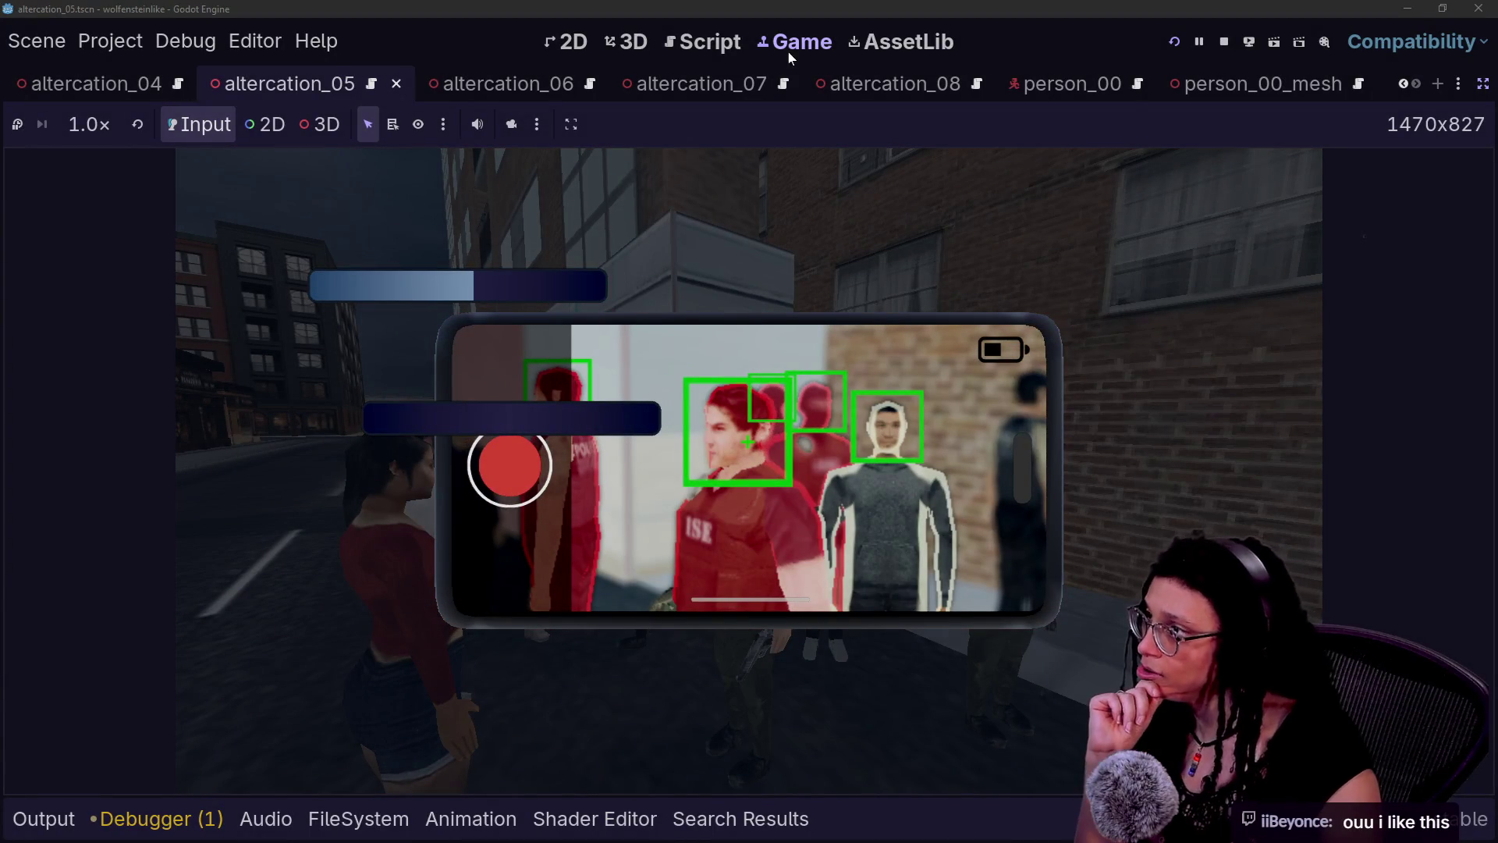
click(706, 41)
- Quick-open autofocus_mesh.gd by searching "autof"
click(917, 285)
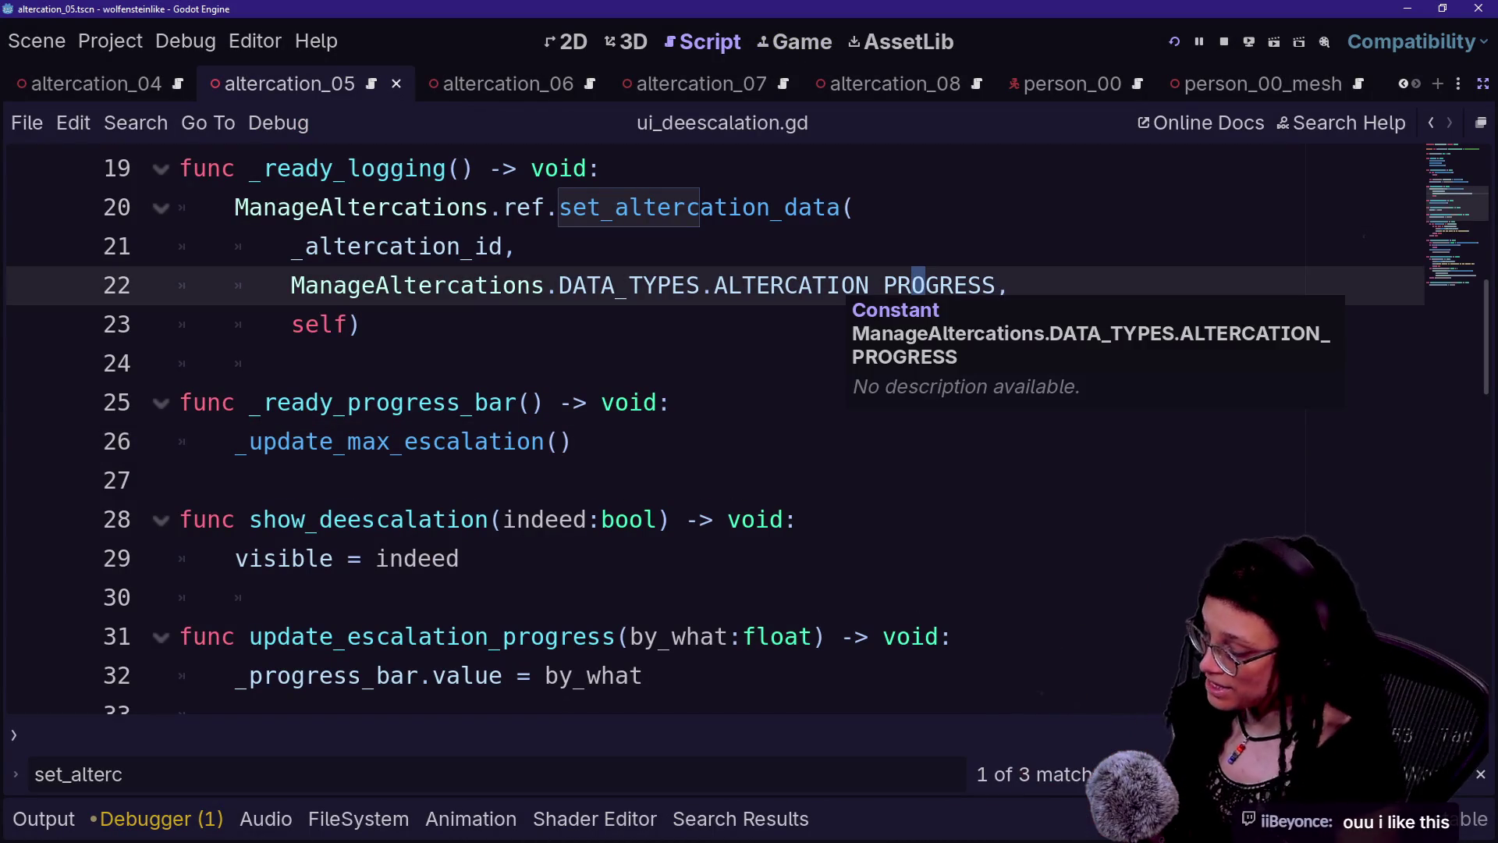
key(shift+alt+o)
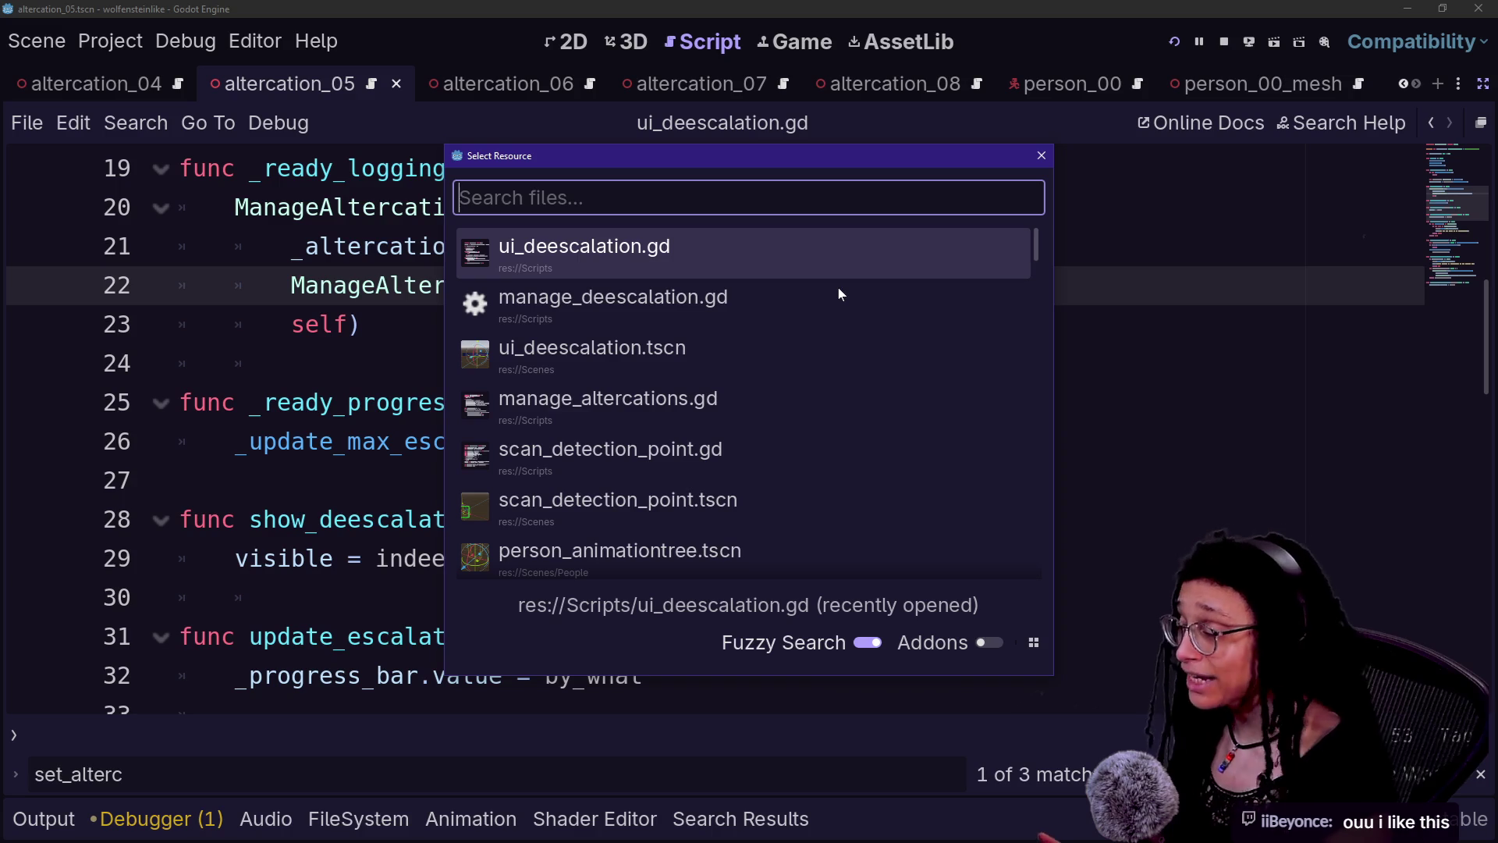
text(autof)
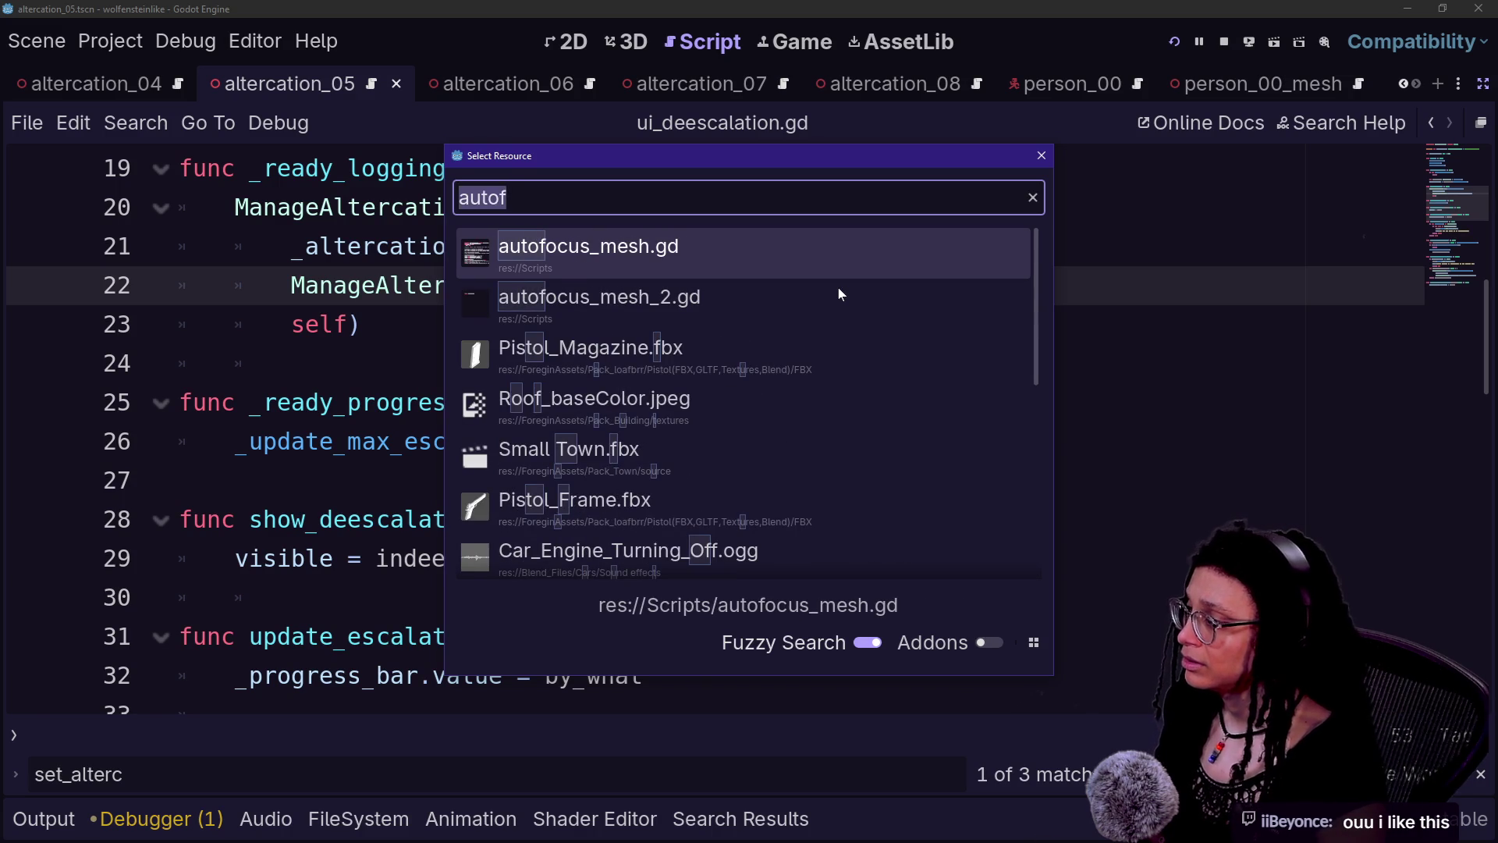
key(ctrl+a)
text(ph)
key(BackSpace)
key(BackSpace)
text(autof)
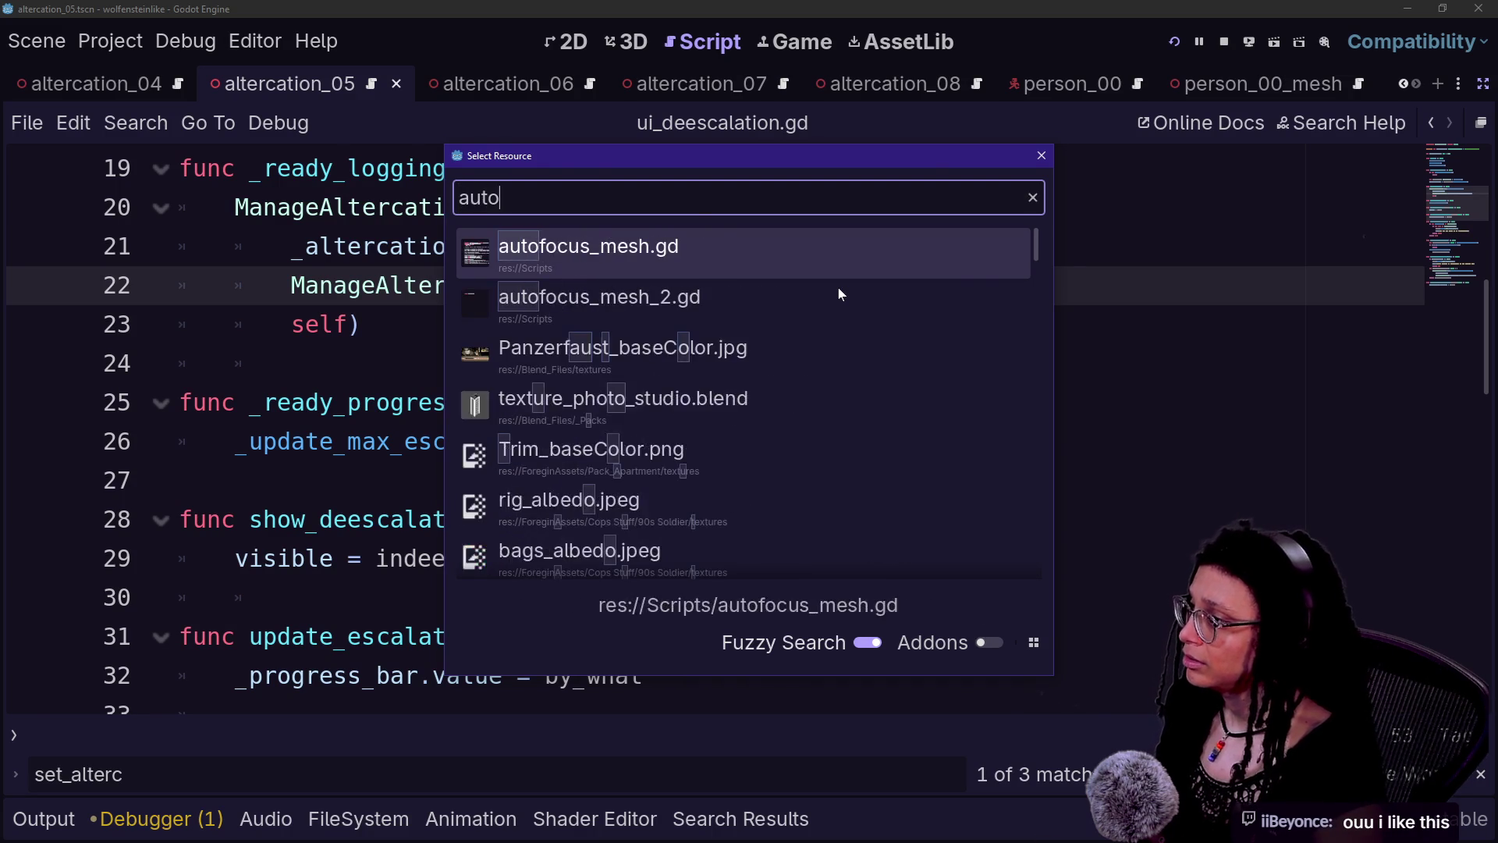
key(Return)
- Read through the FOCUS_STATES enum, including the HUNTING state comment on line 76
click(376, 286)
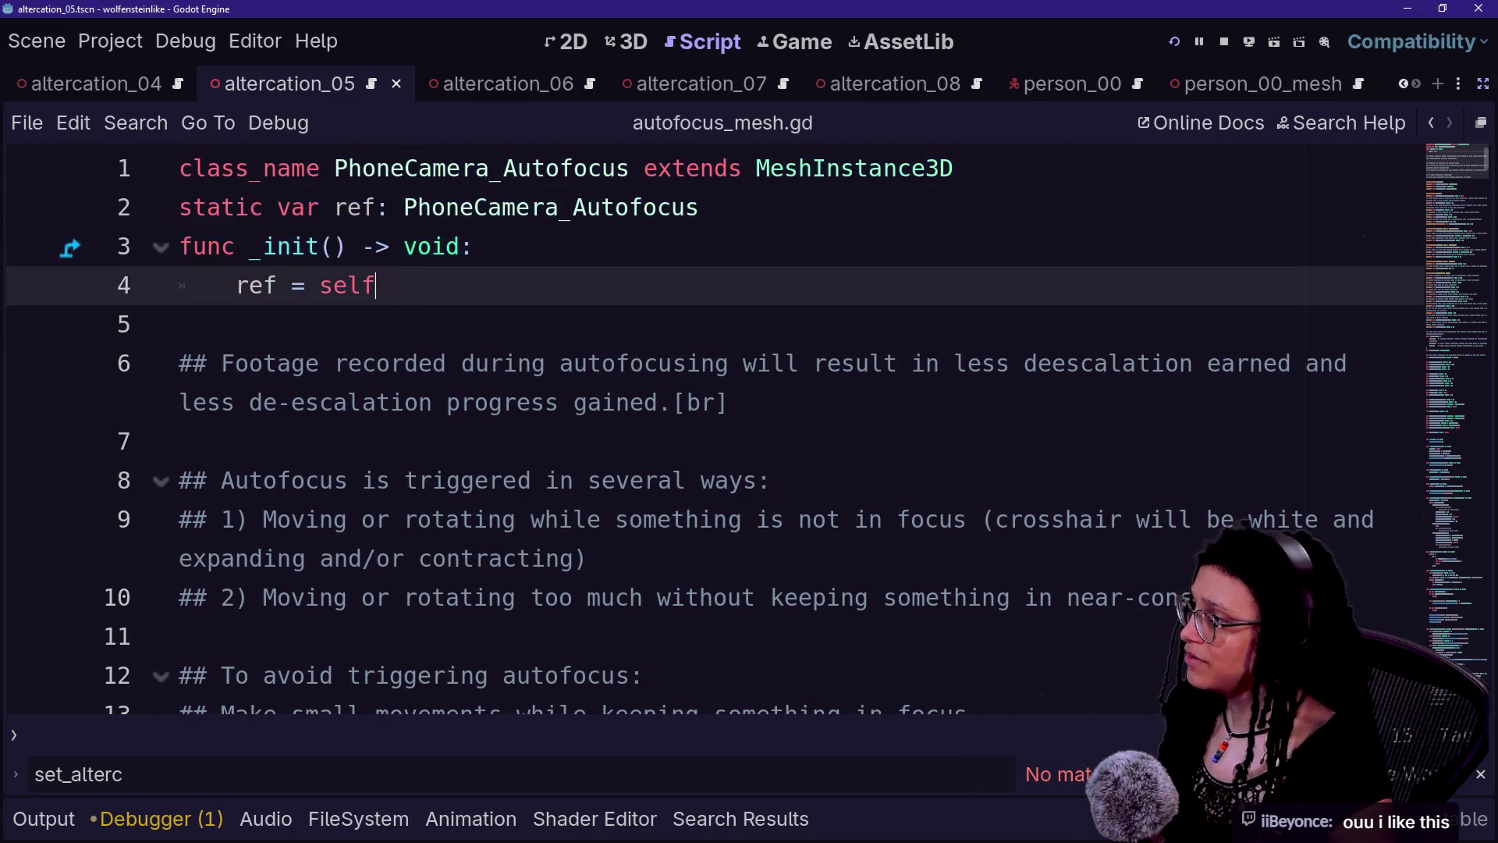
scroll(702, 429, down, 5)
scroll(702, 429, up, 2)
scroll(702, 429, down, 1)
scroll(703, 429, down, 20)
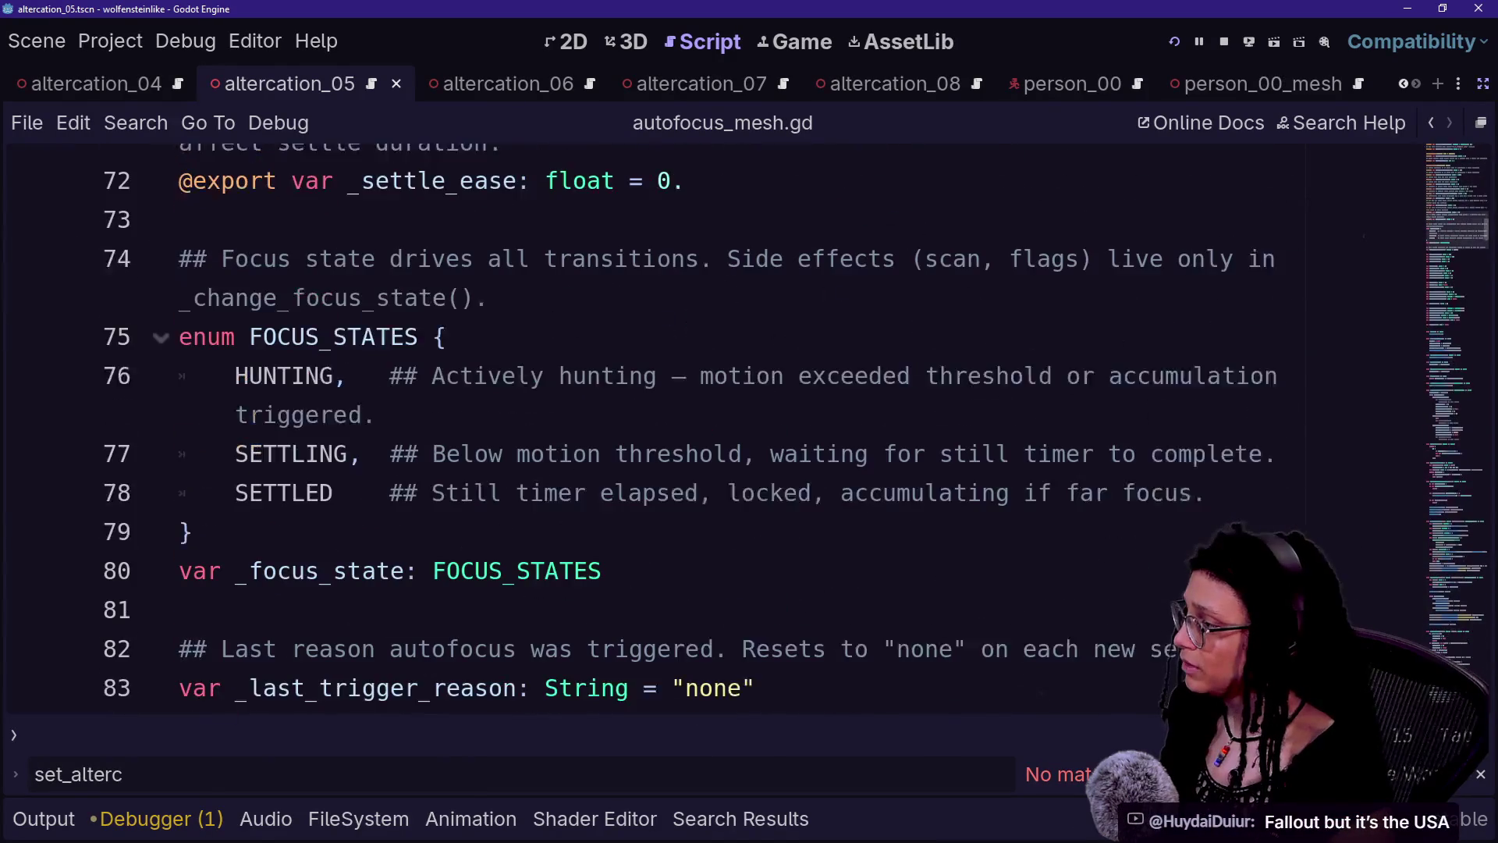
drag(234, 246, 530, 246)
triple_click(304, 285)
click(376, 284)
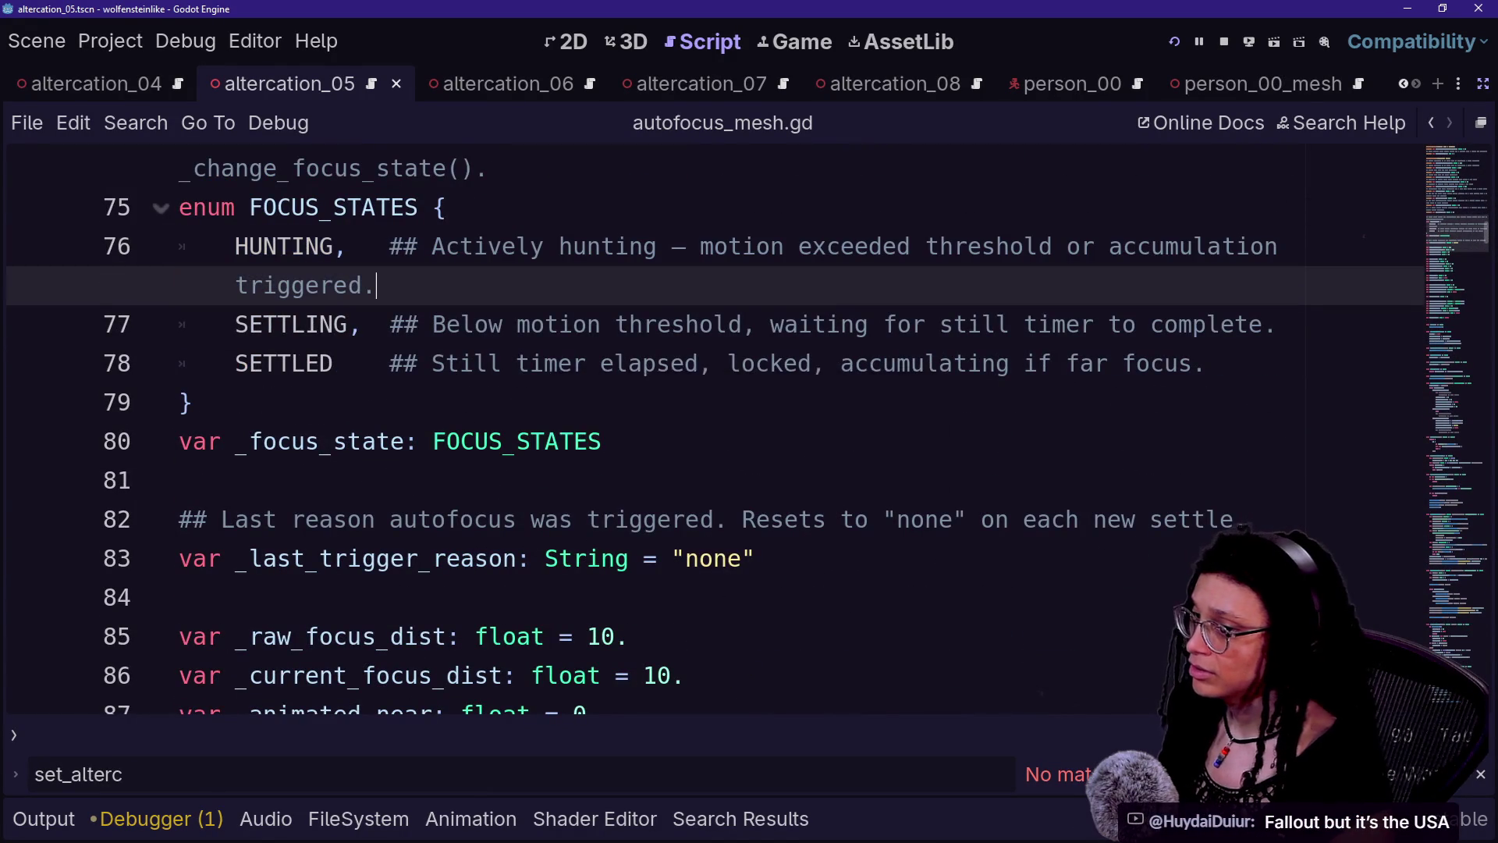
scroll(702, 429, up, 5)
scroll(702, 429, up, 20)
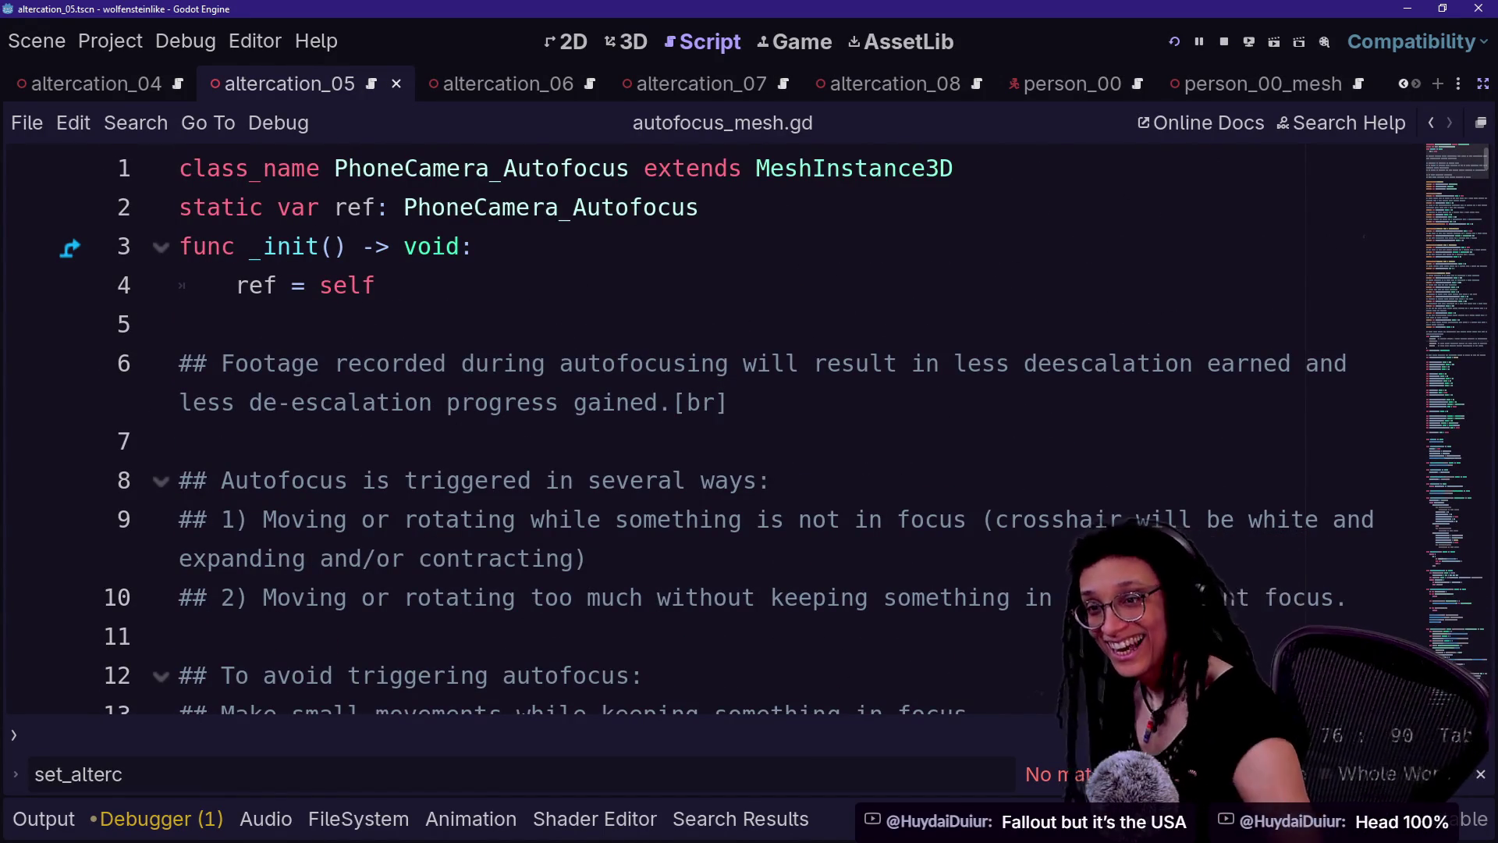
- Open scan_detection_point.tscn, hide CamFocus_Mesh and set it to Access as Unique Name
click(638, 45)
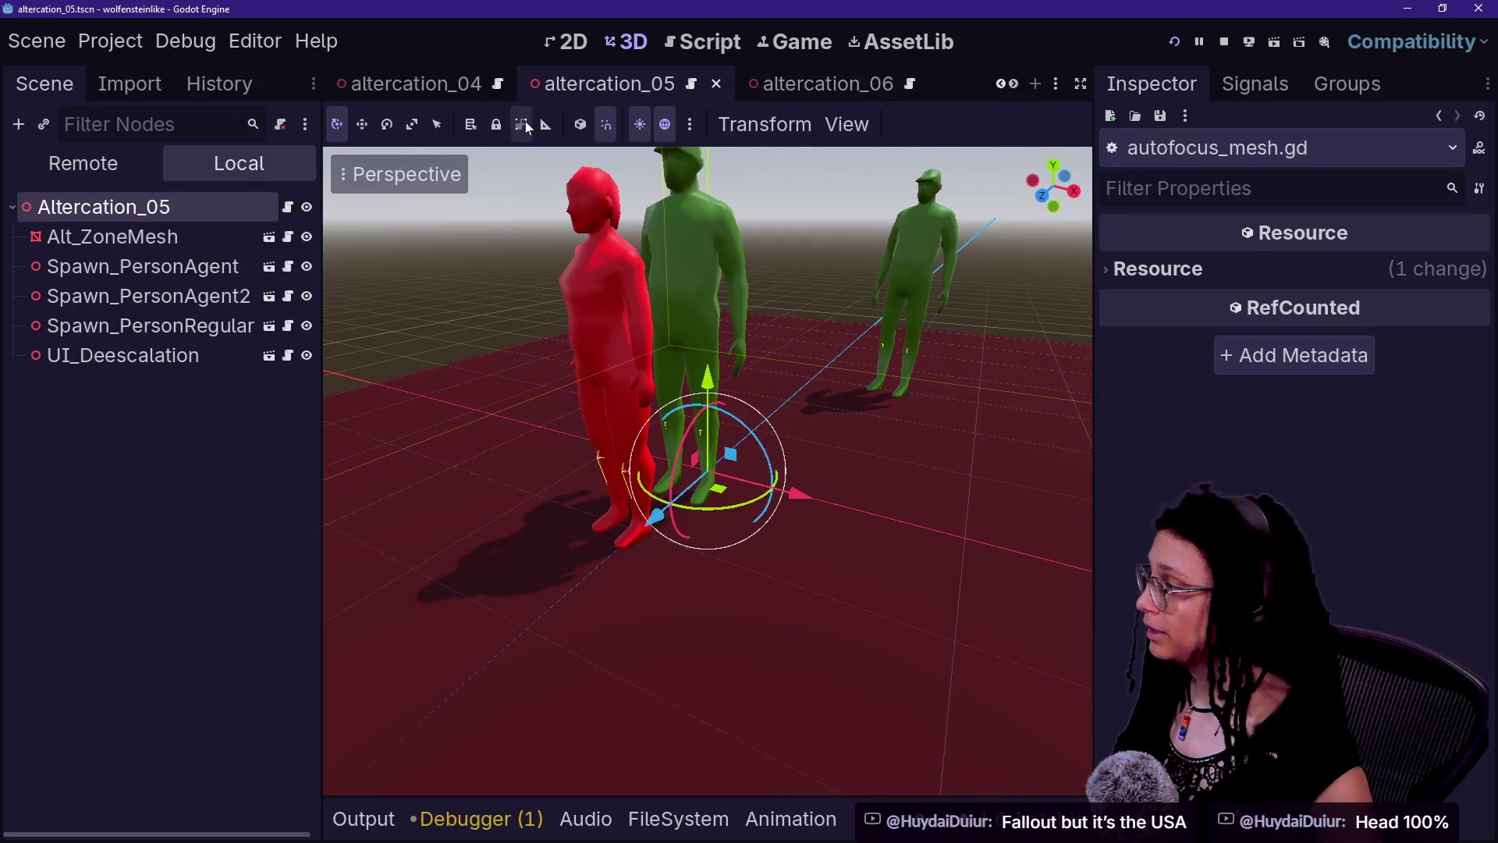
scroll(573, 81, down, 5)
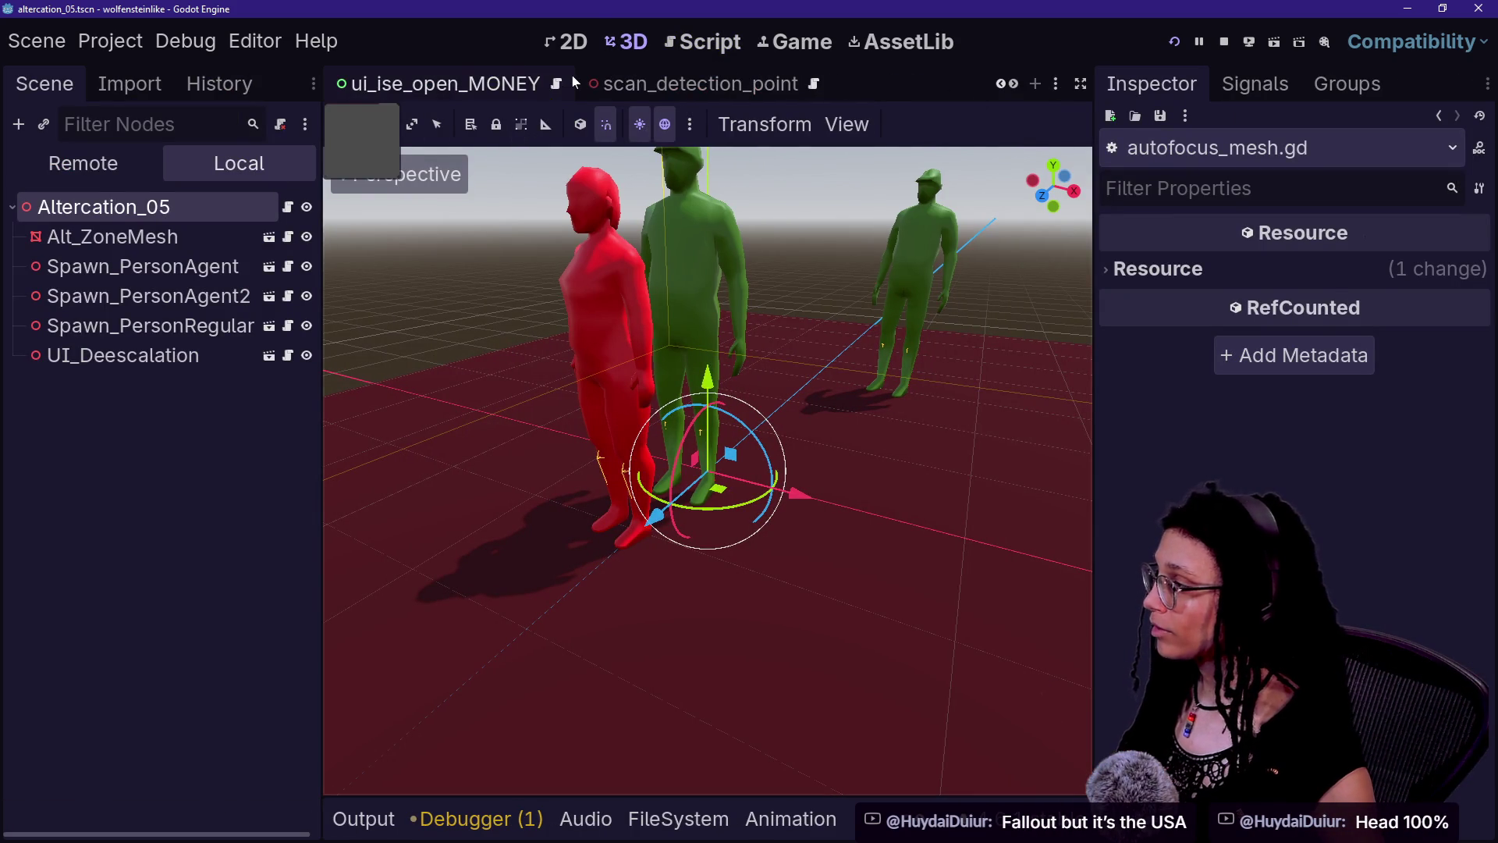
scroll(573, 82, up, 5)
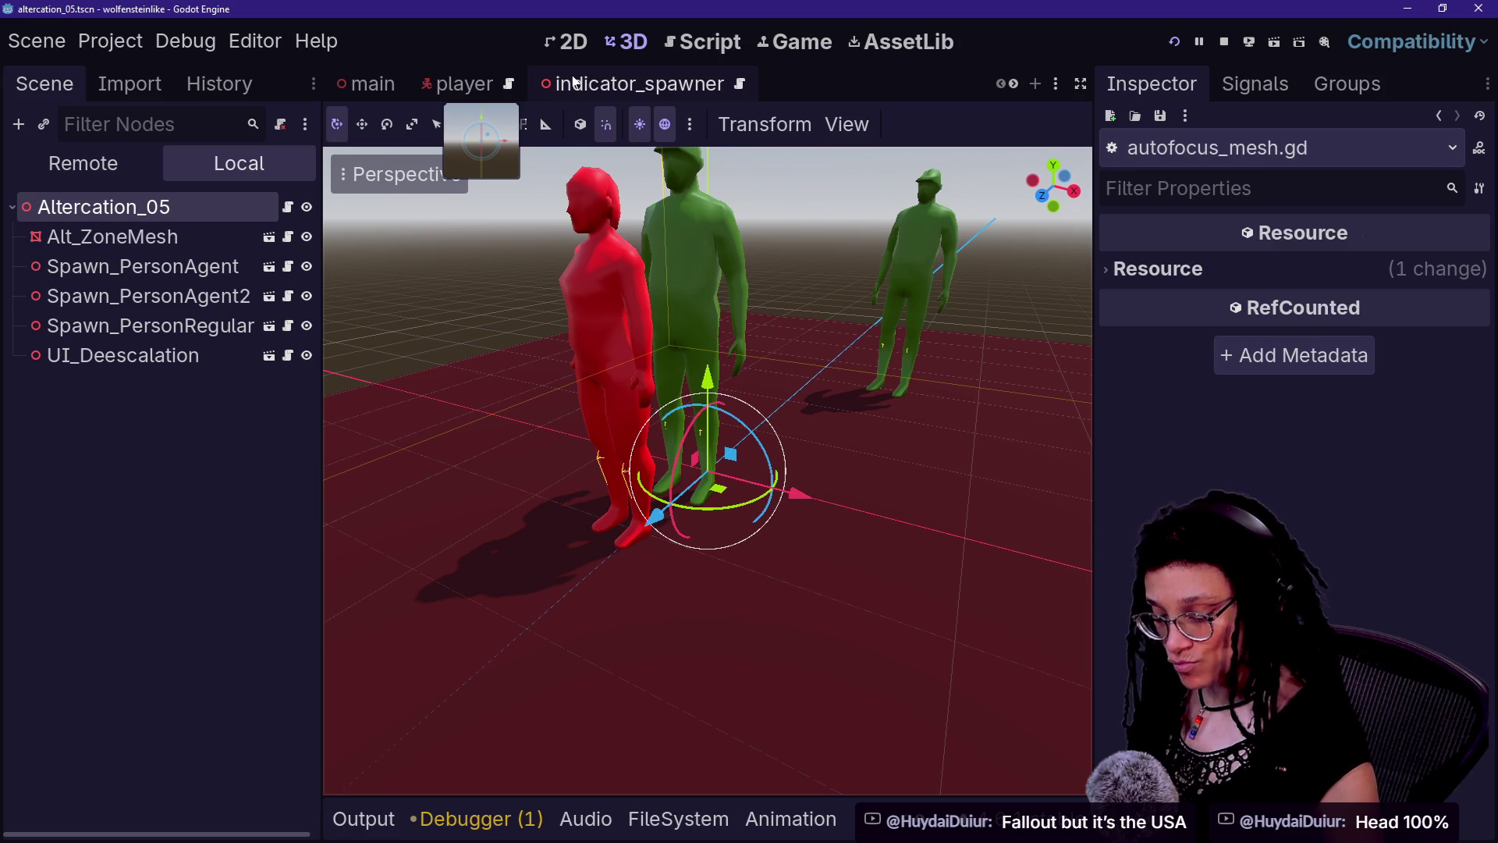
key(alt+shift+o)
text(scan)
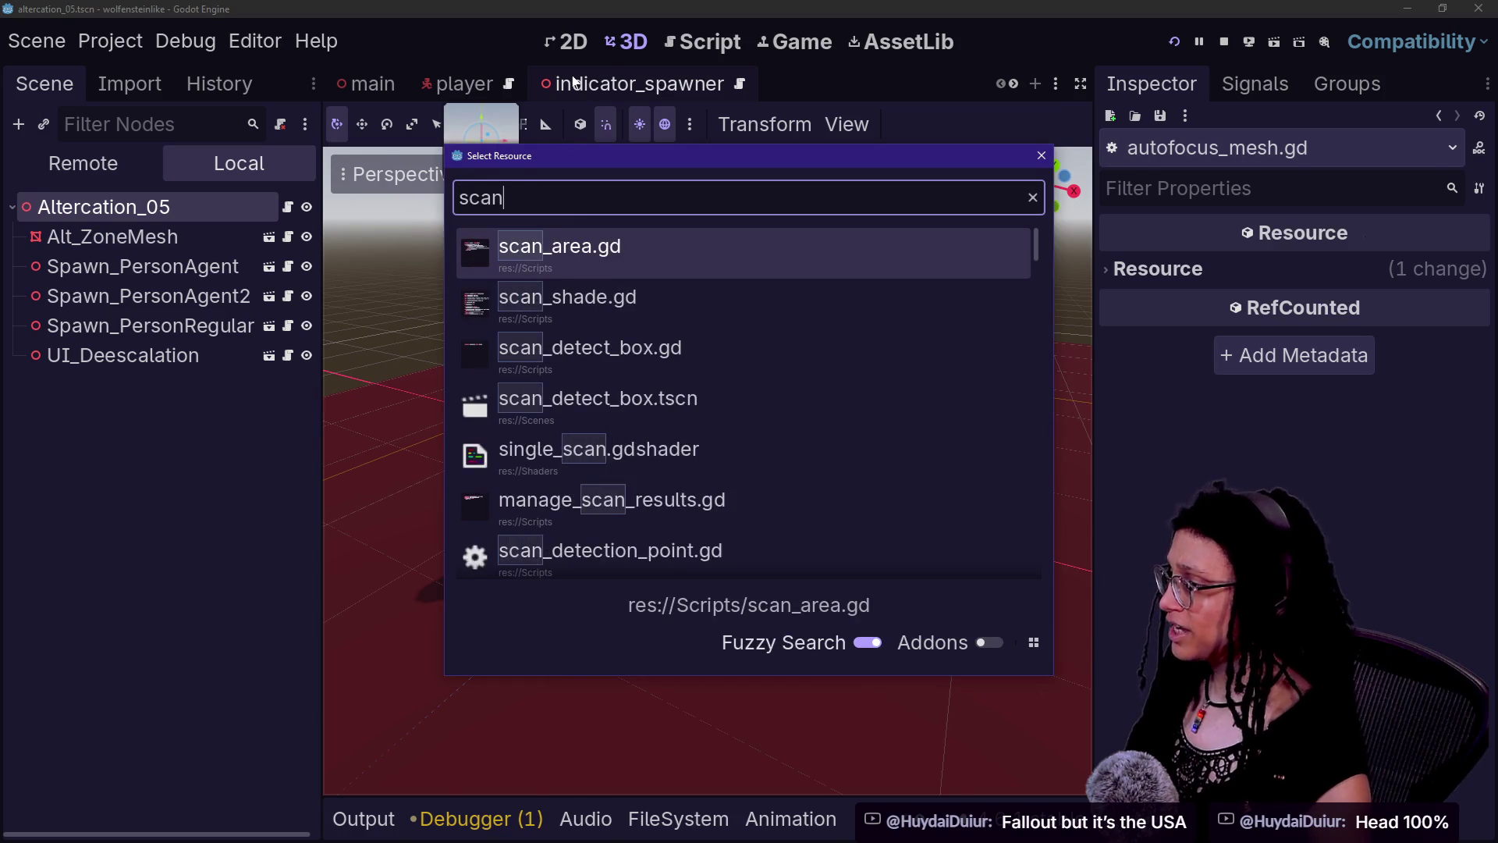
text(_detec)
key(Down)
key(Down)
key(Down)
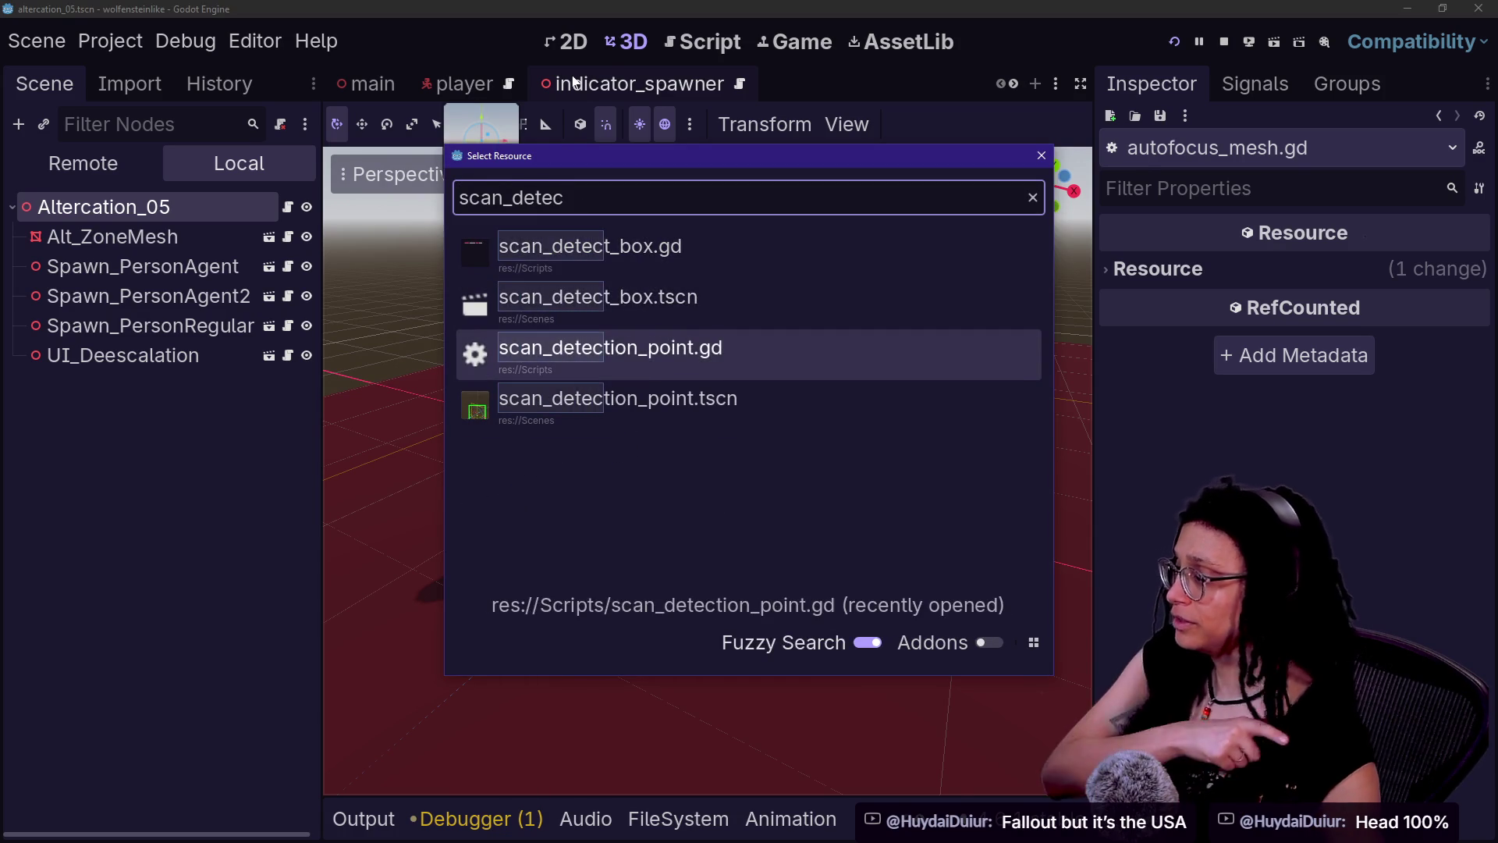
key(Return)
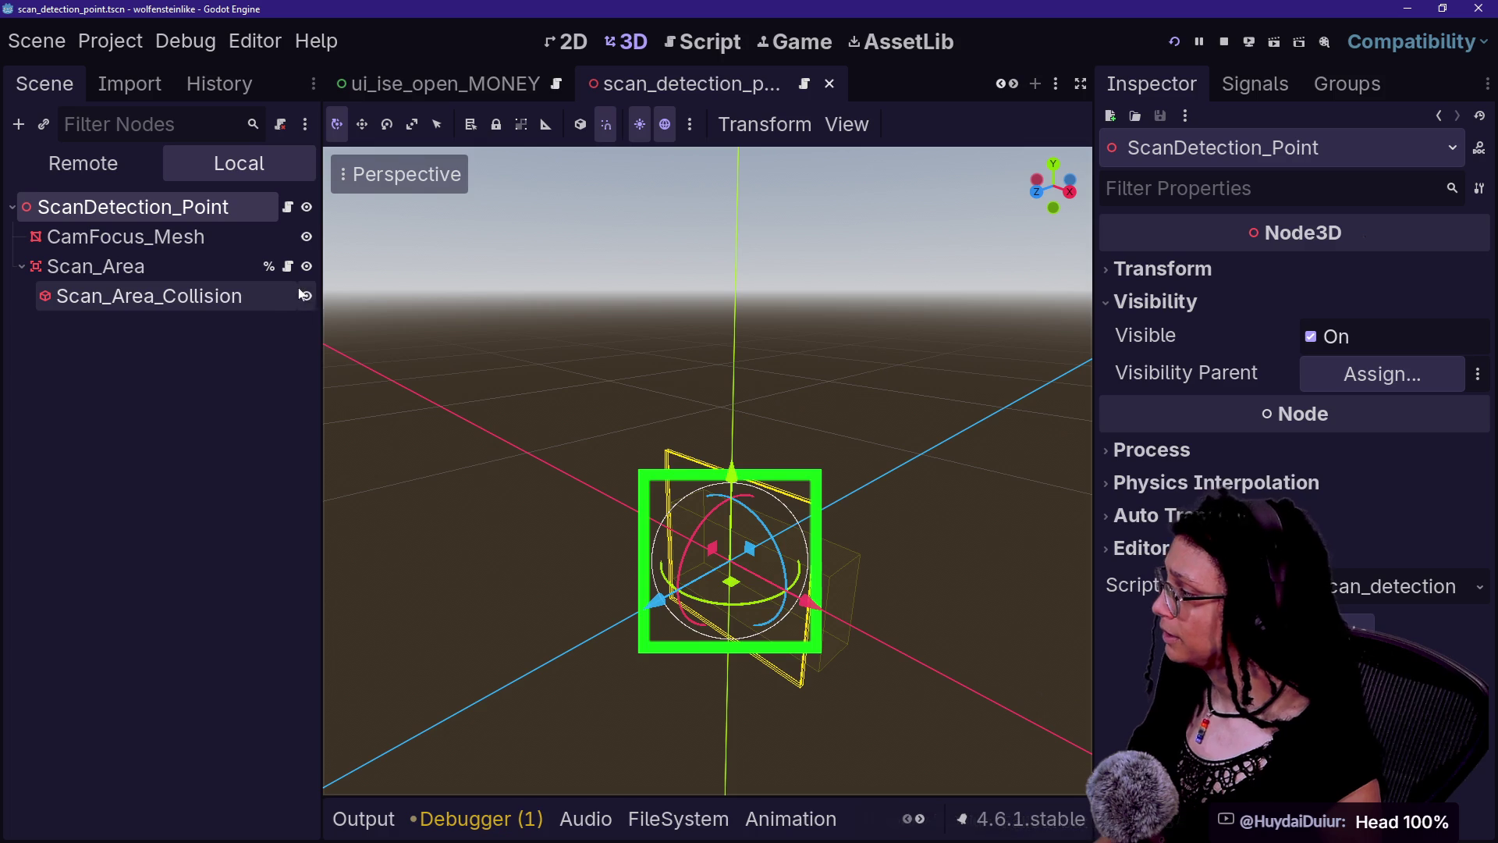
click(306, 238)
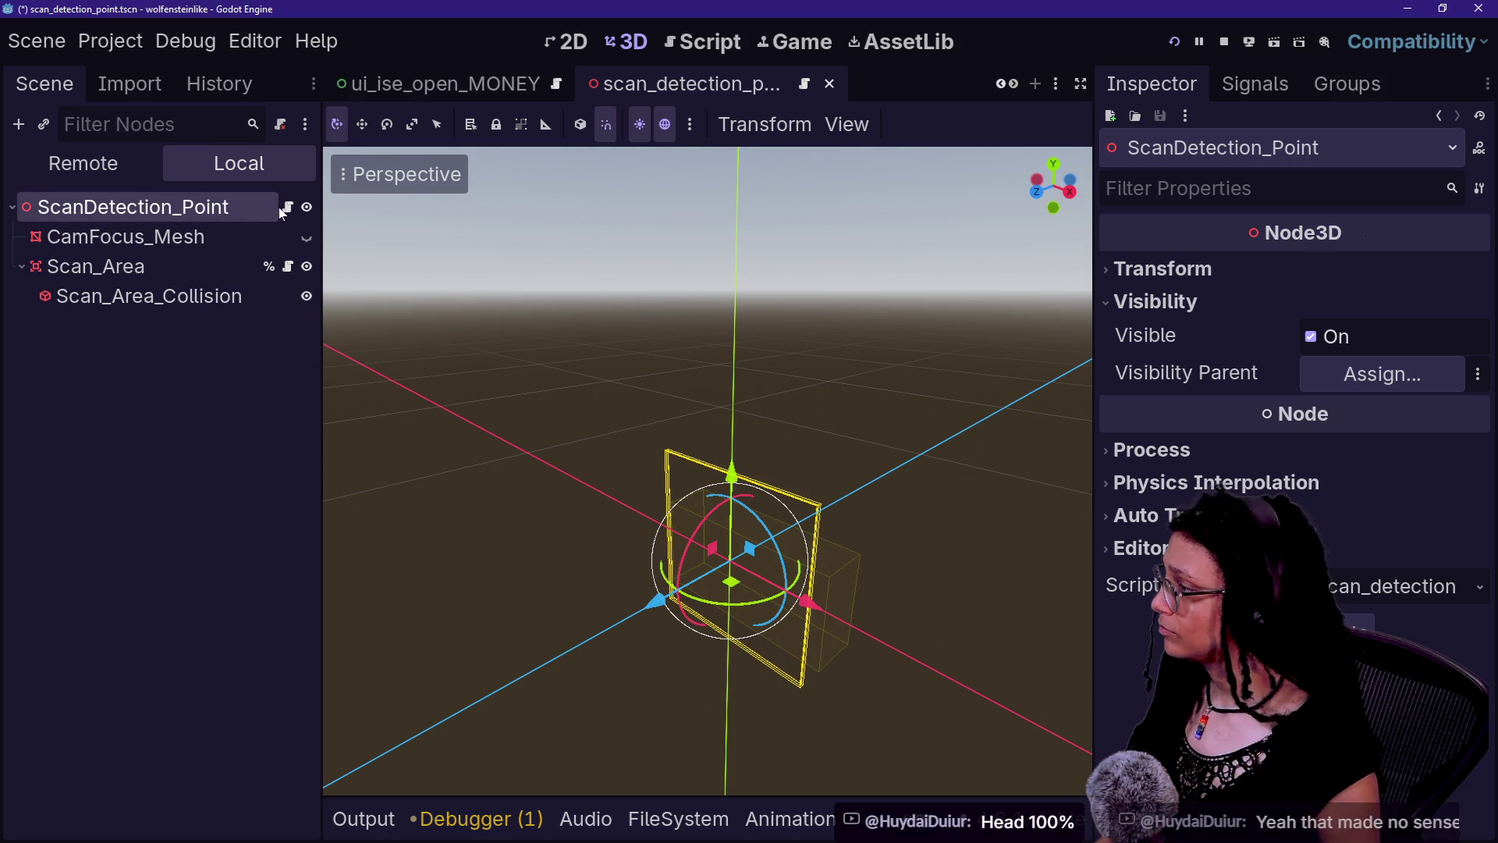
right_click(256, 237)
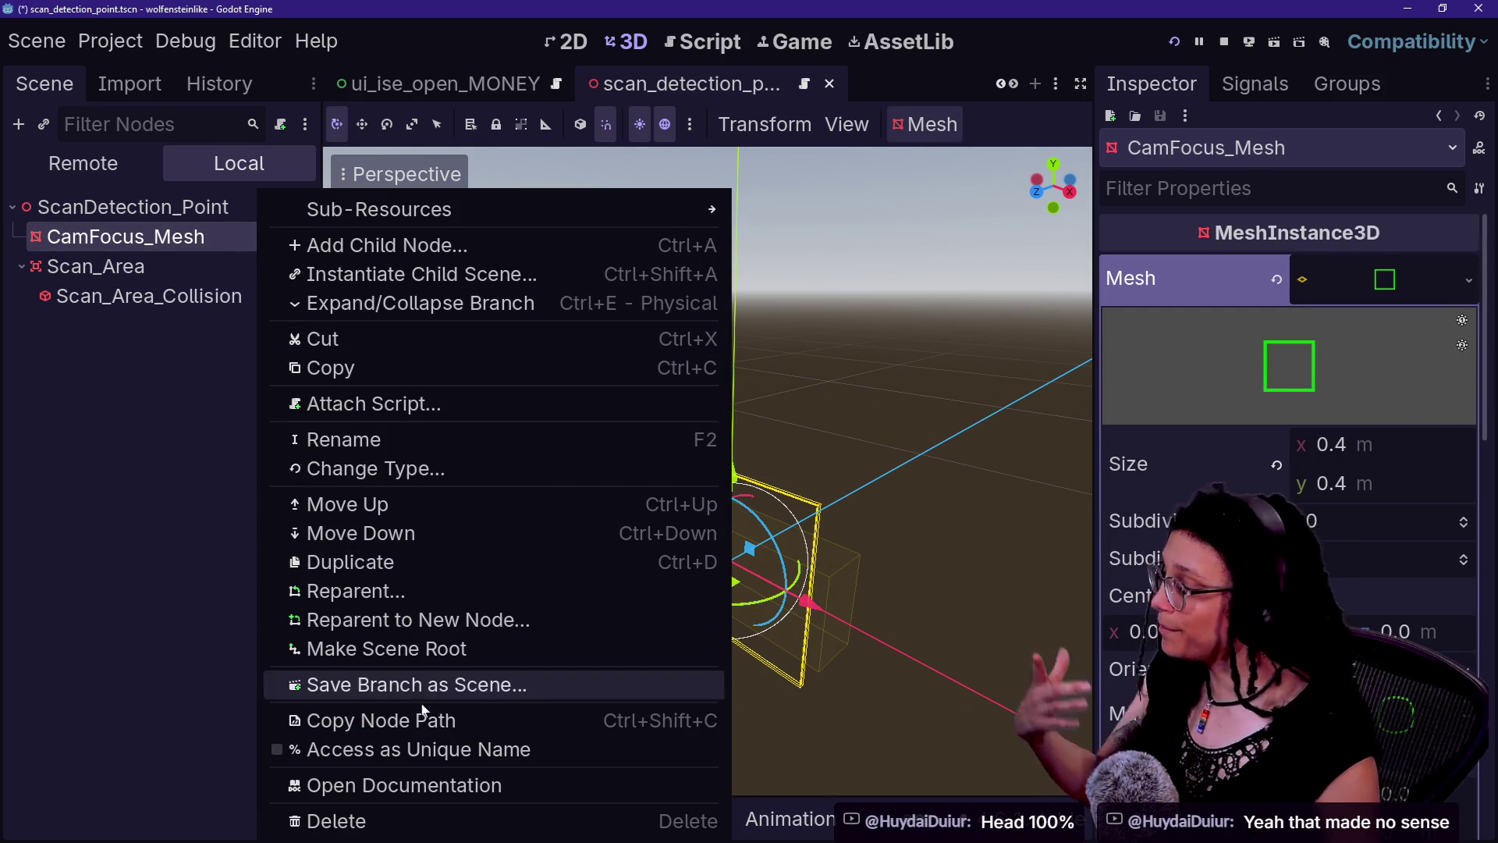
click(435, 749)
- Open the ScanDetection_Point script with side panels hidden and read through it
click(289, 208)
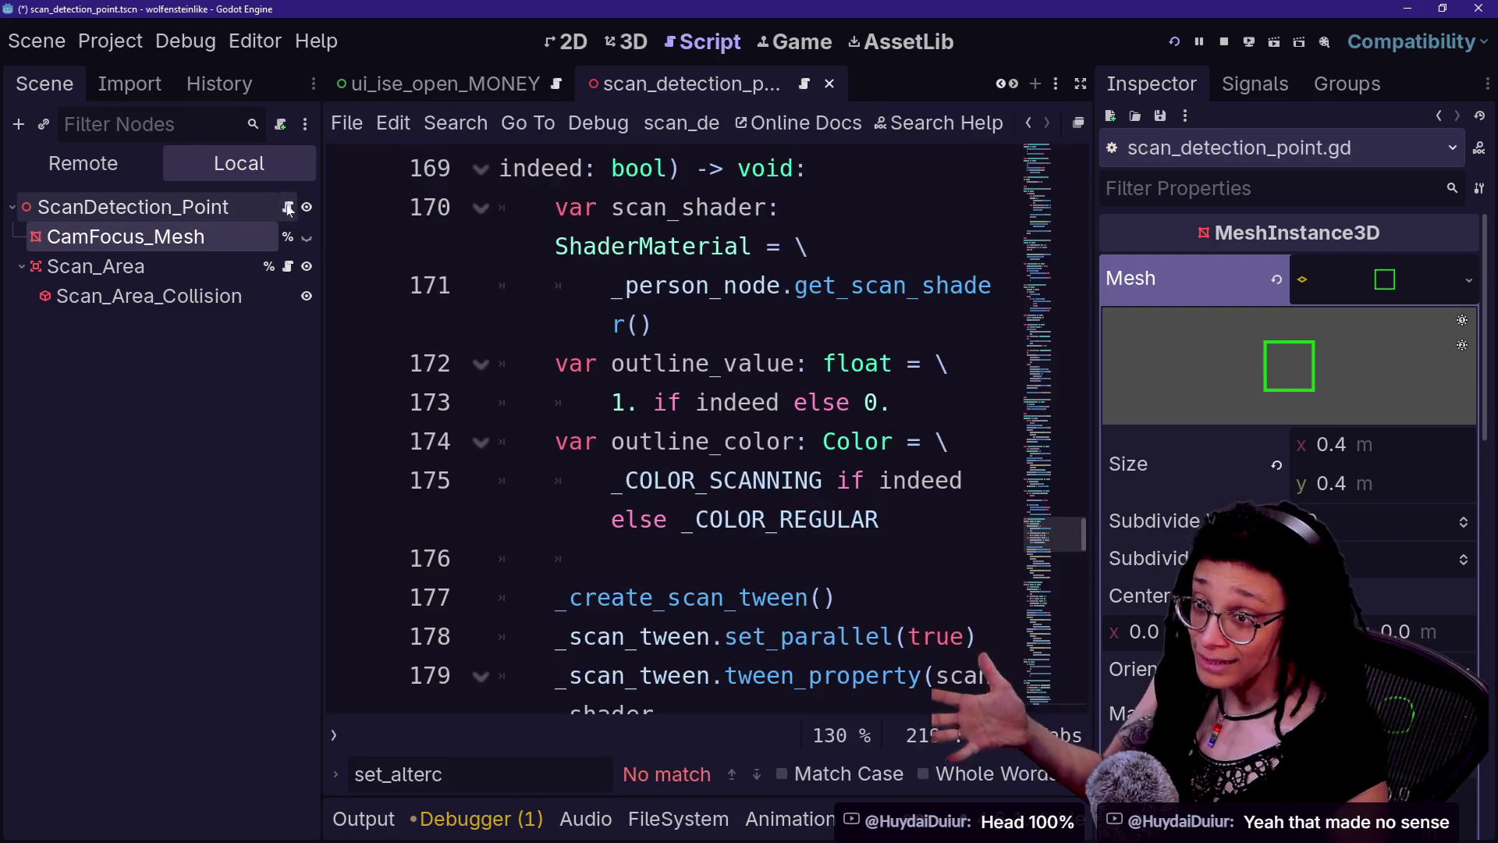
click(780, 518)
scroll(780, 519, up, 6)
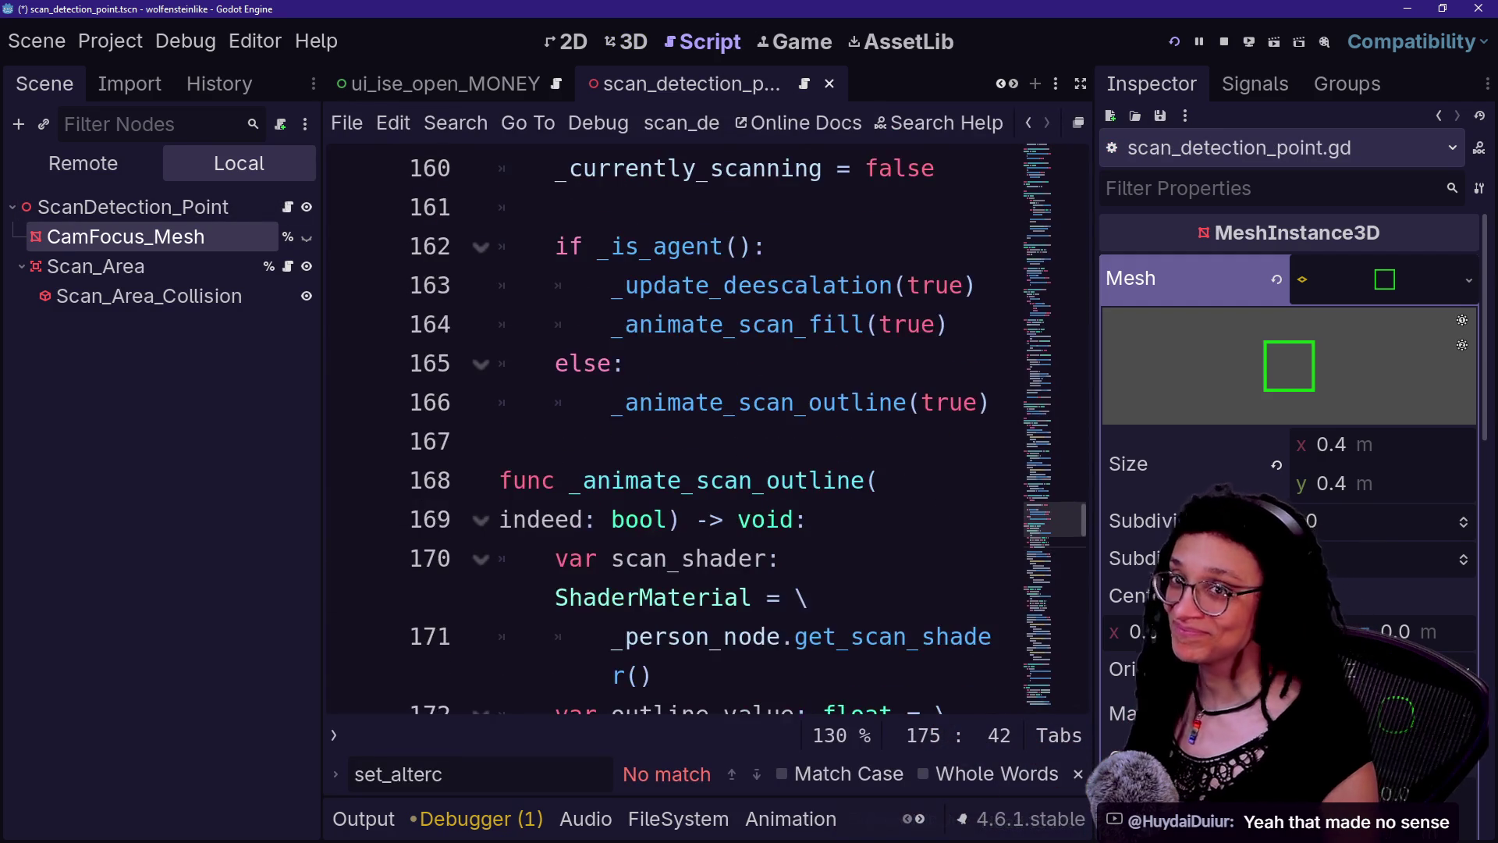
scroll(780, 519, up, 7)
scroll(780, 519, up, 2)
key(ctrl+shift+F11)
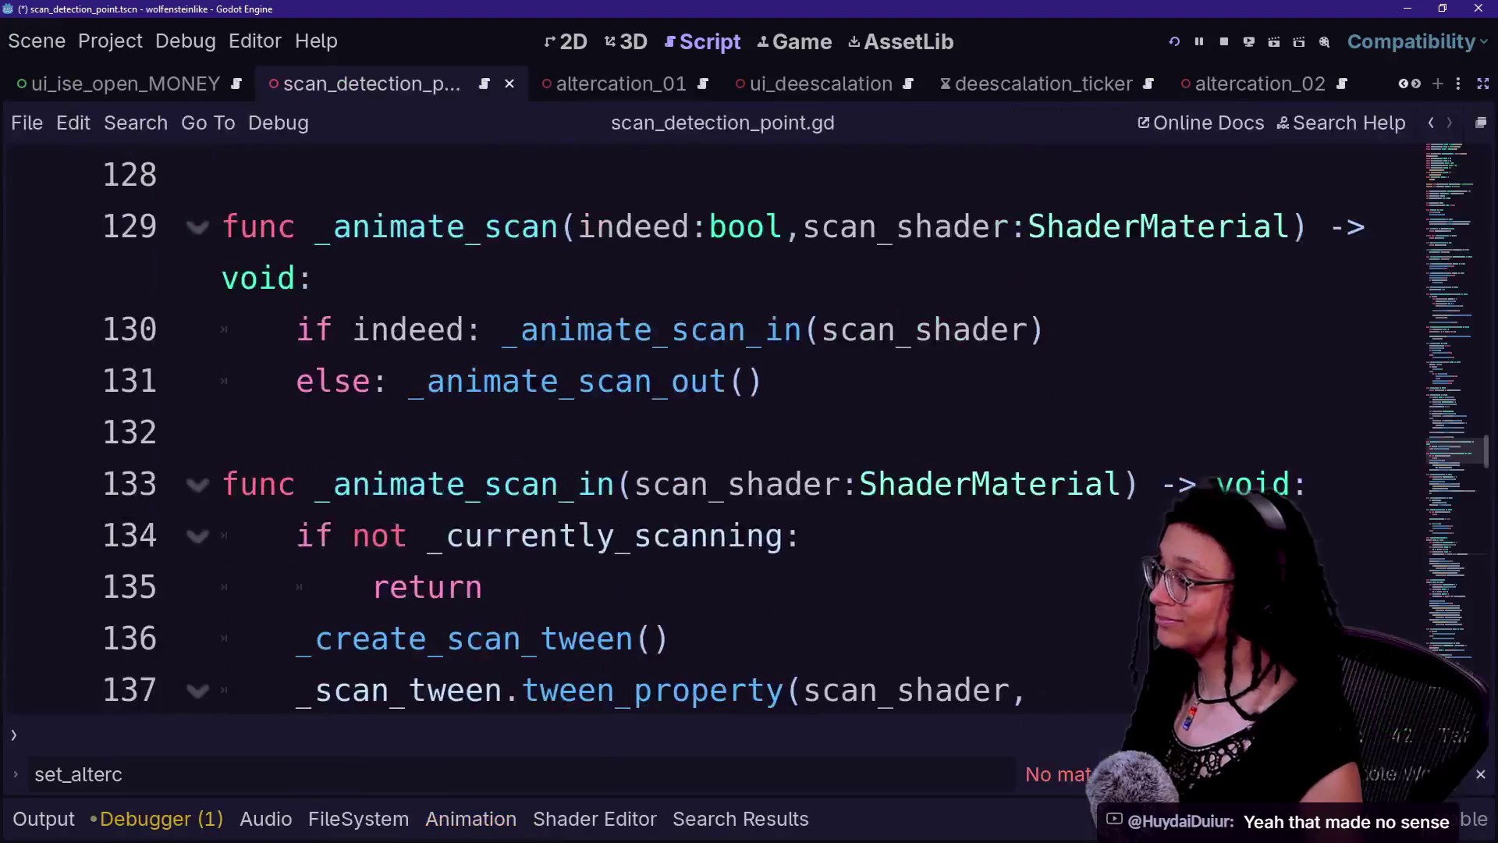
scroll(780, 519, up, 20)
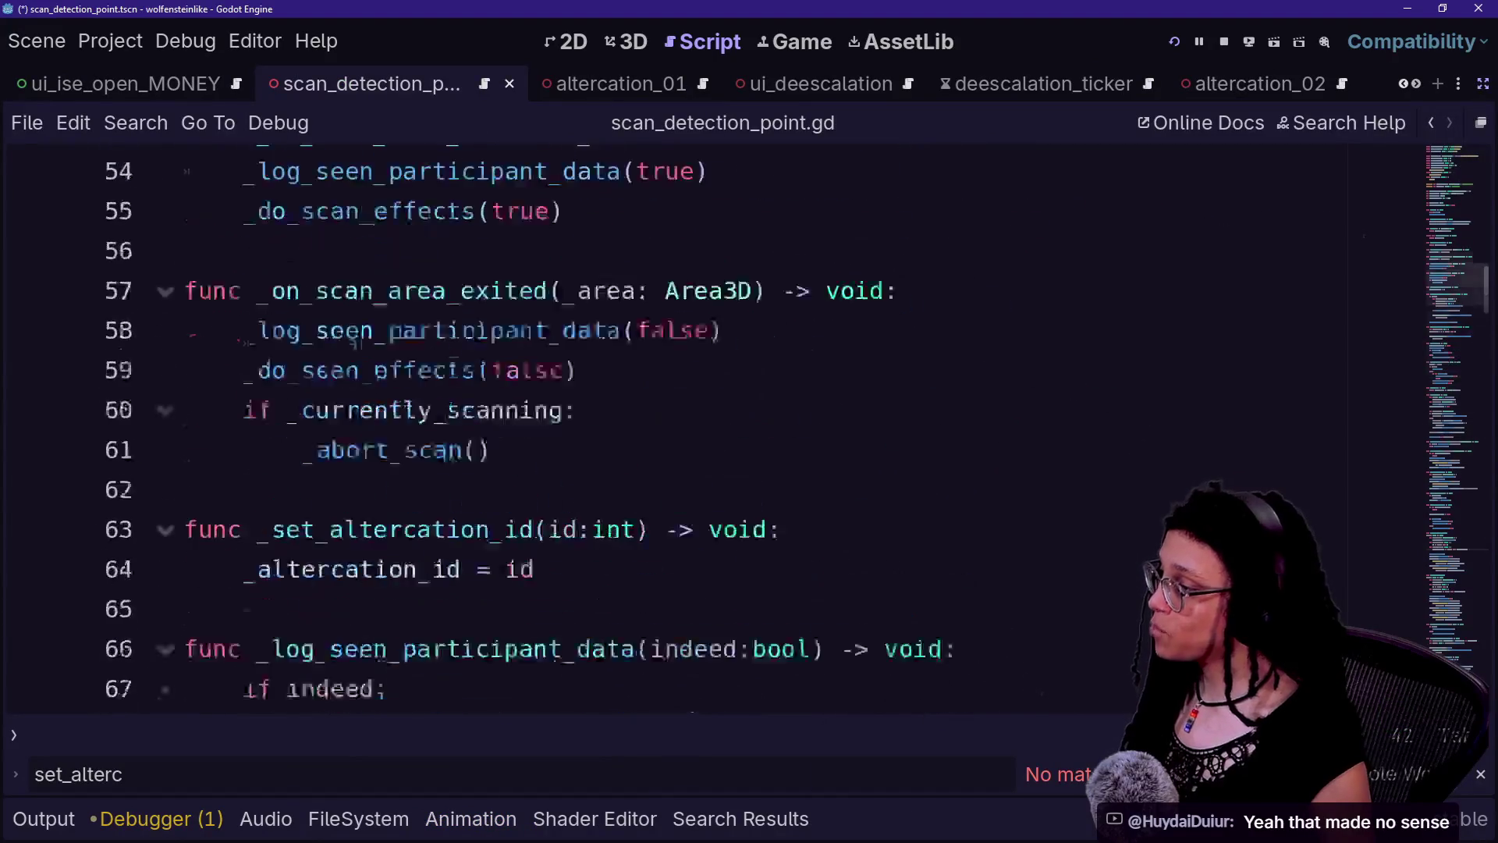
scroll(780, 519, up, 5)
scroll(780, 519, down, 9)
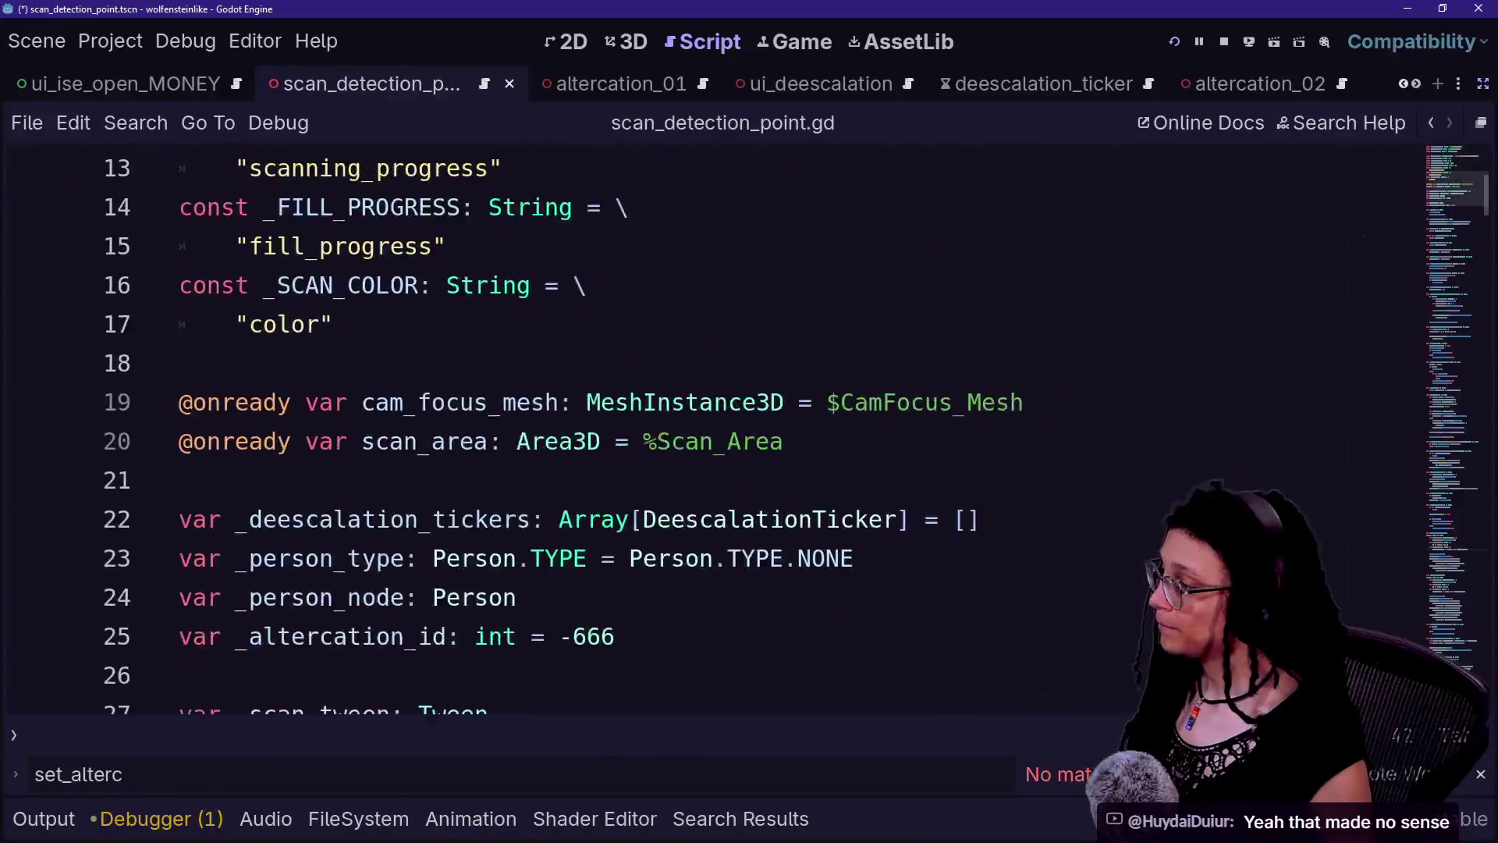
scroll(780, 519, down, 3)
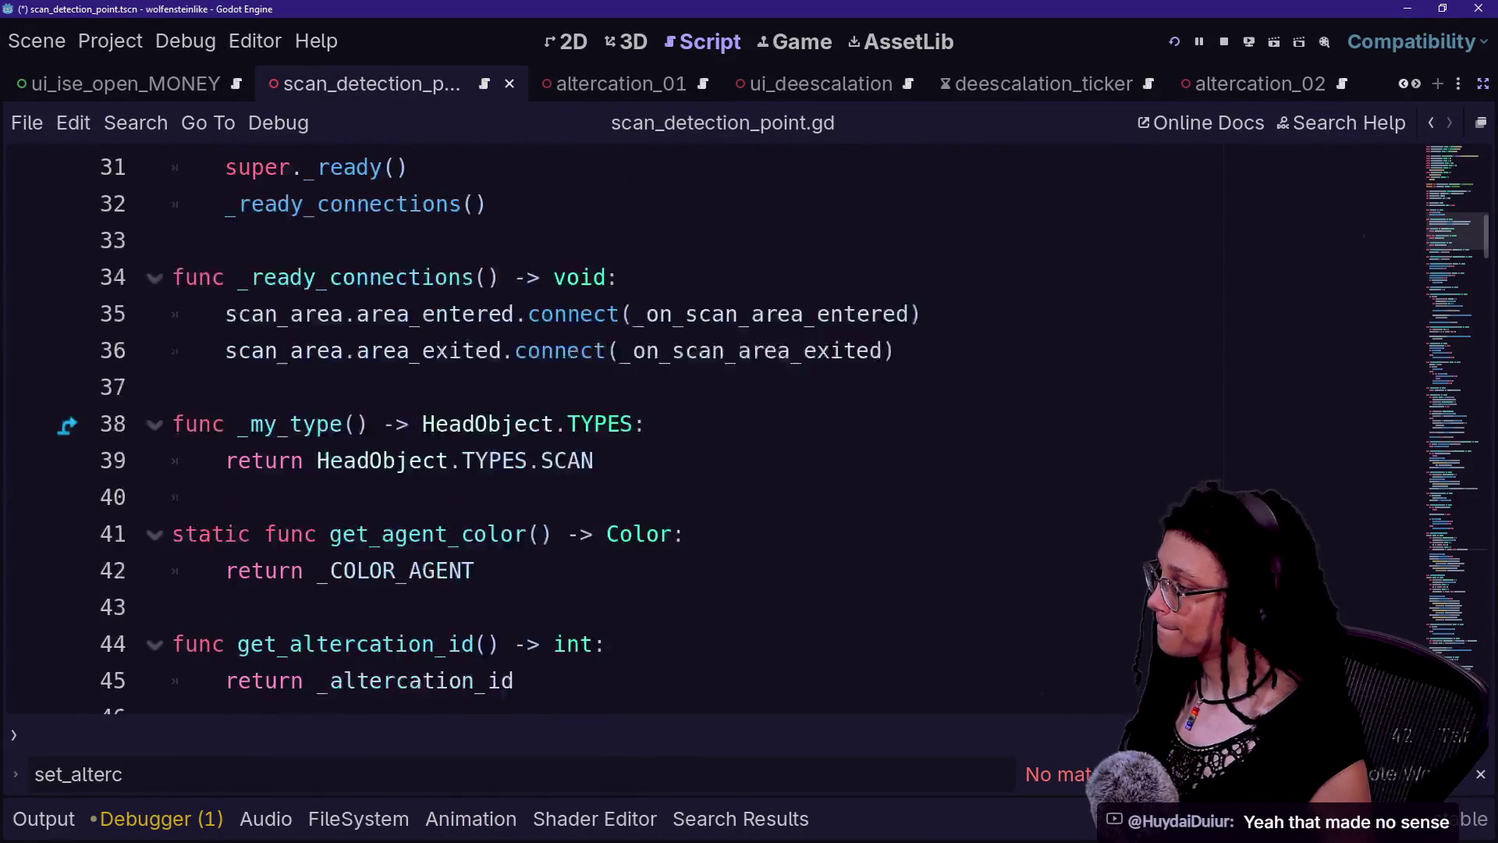
scroll(780, 519, down, 7)
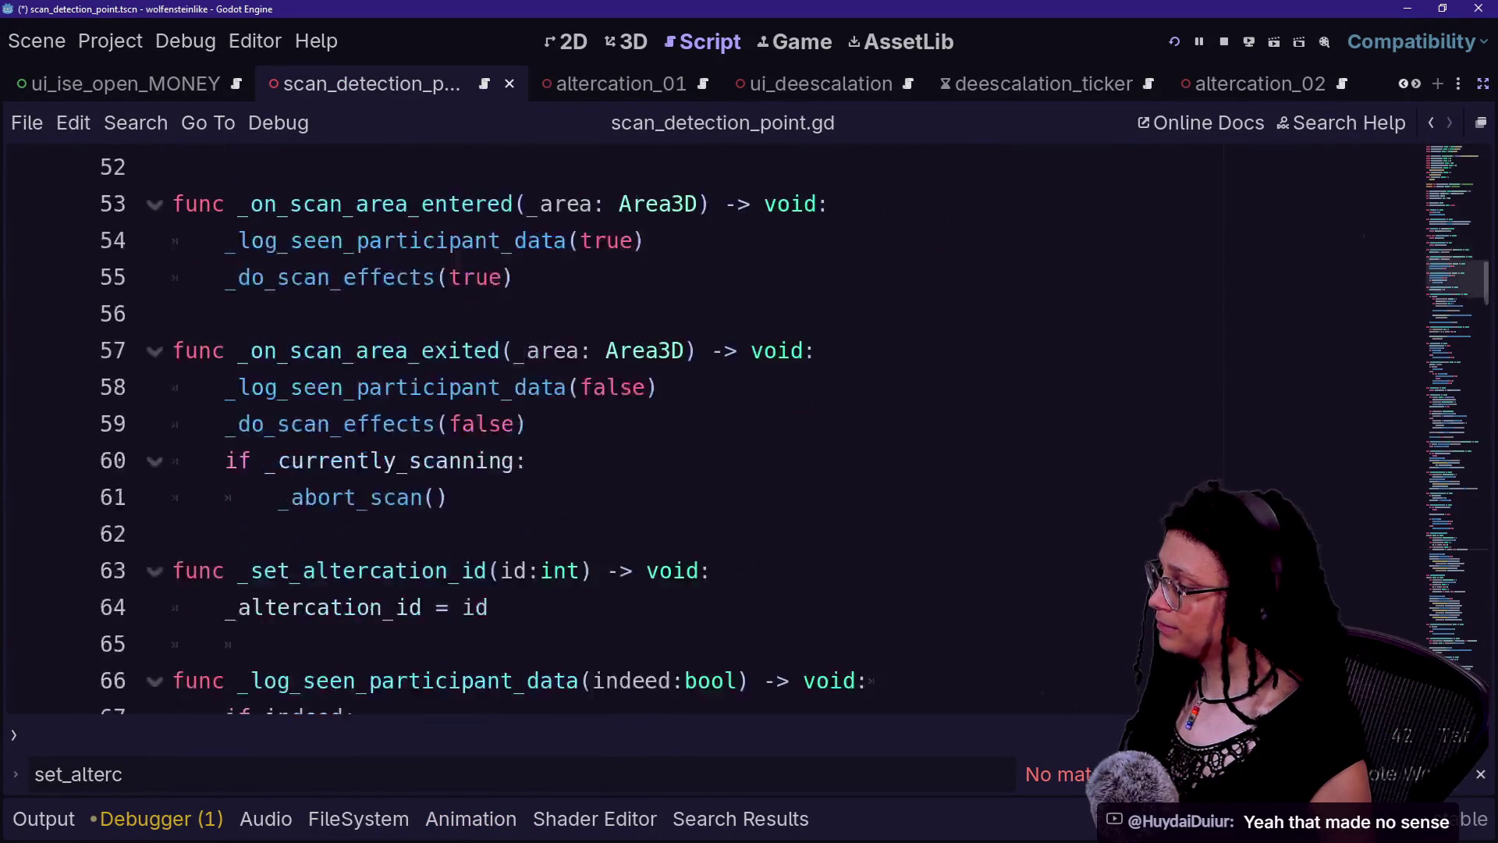
scroll(780, 429, down, 3)
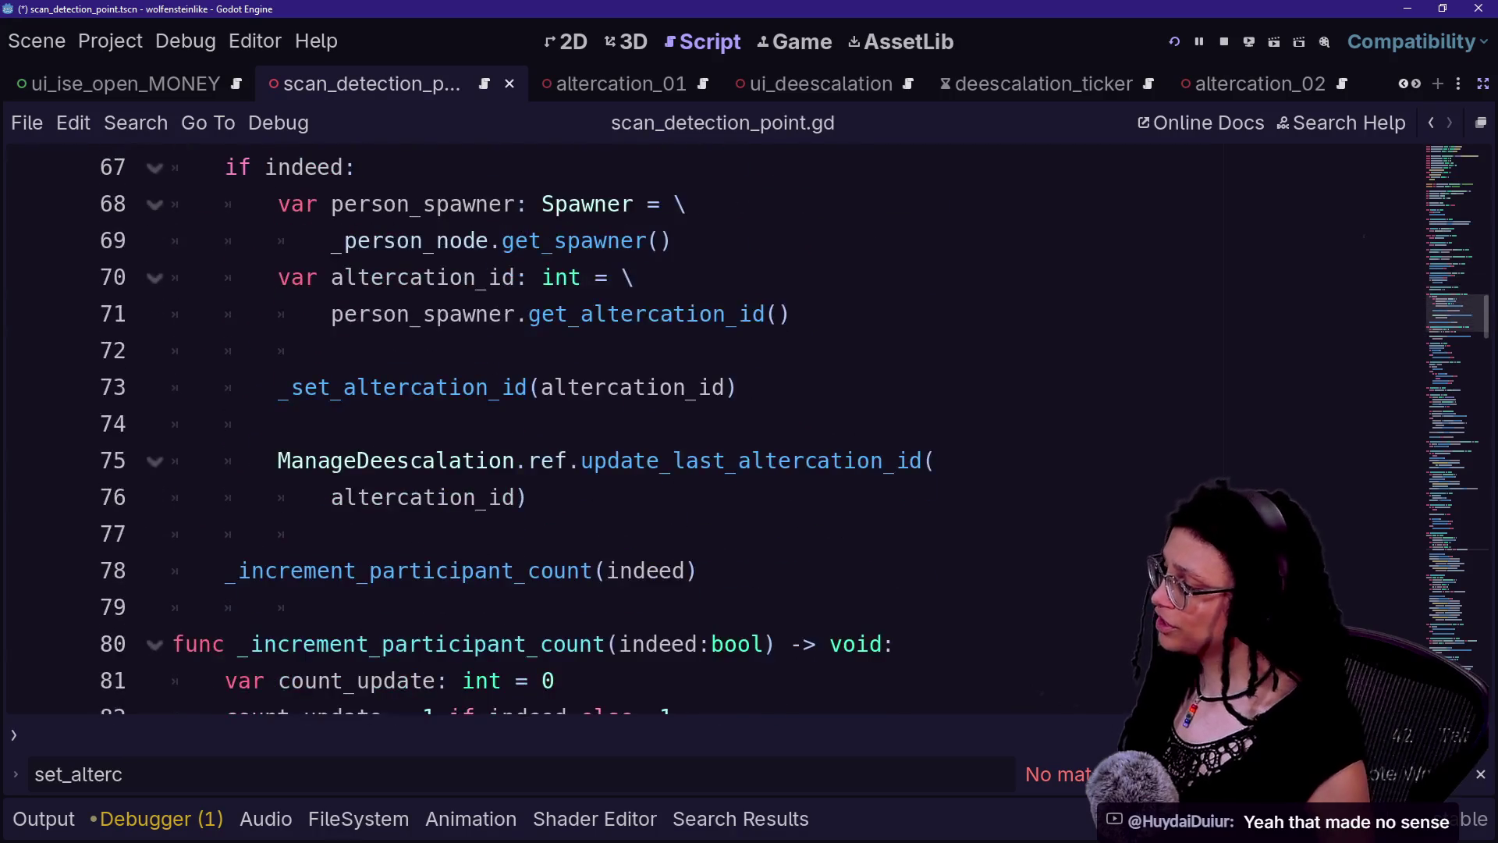
scroll(702, 429, up, 14)
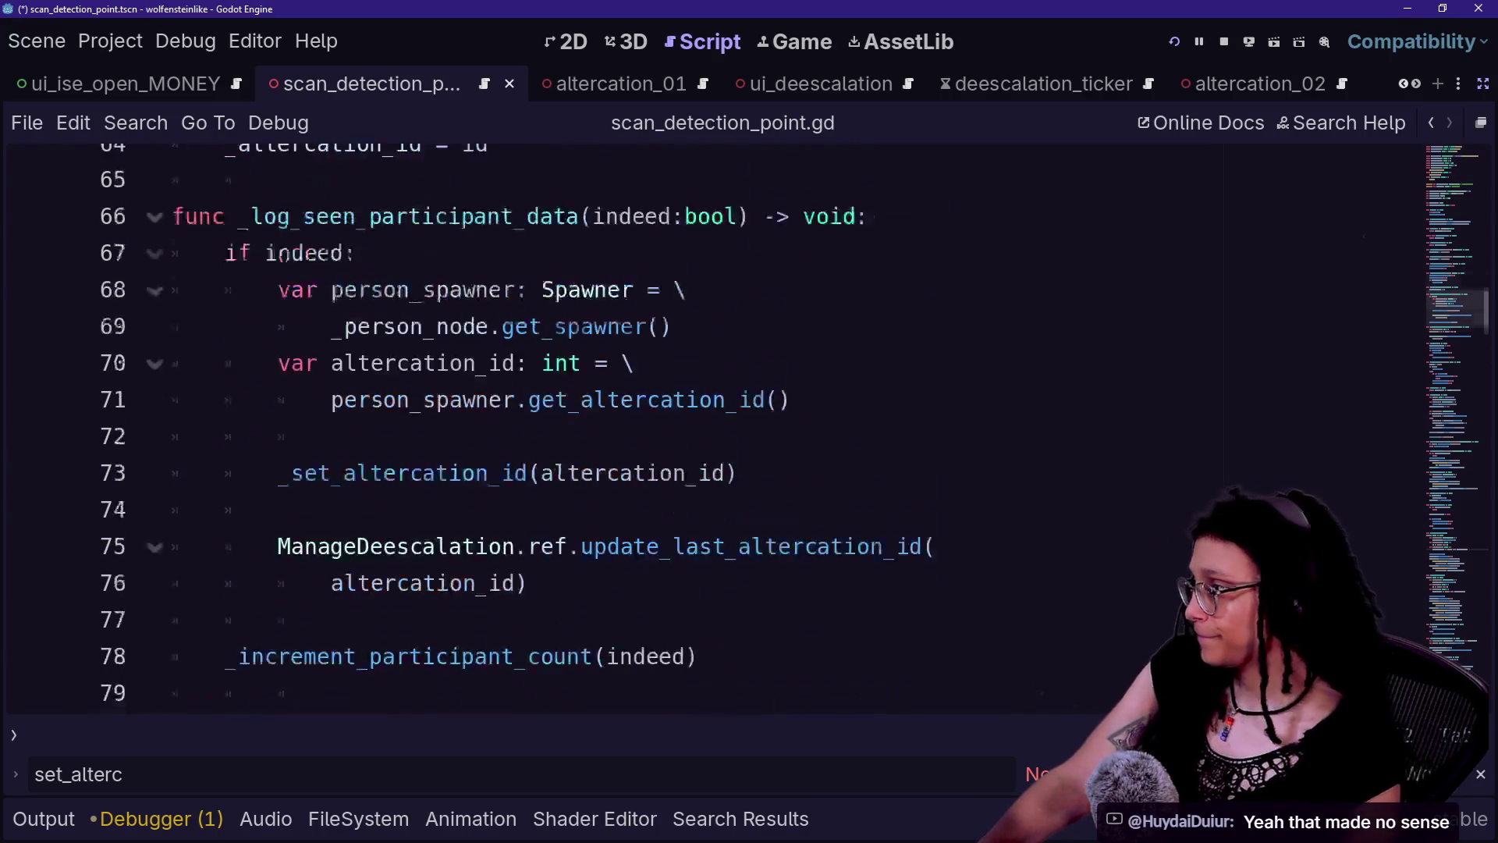
scroll(702, 429, up, 8)
scroll(702, 429, down, 3)
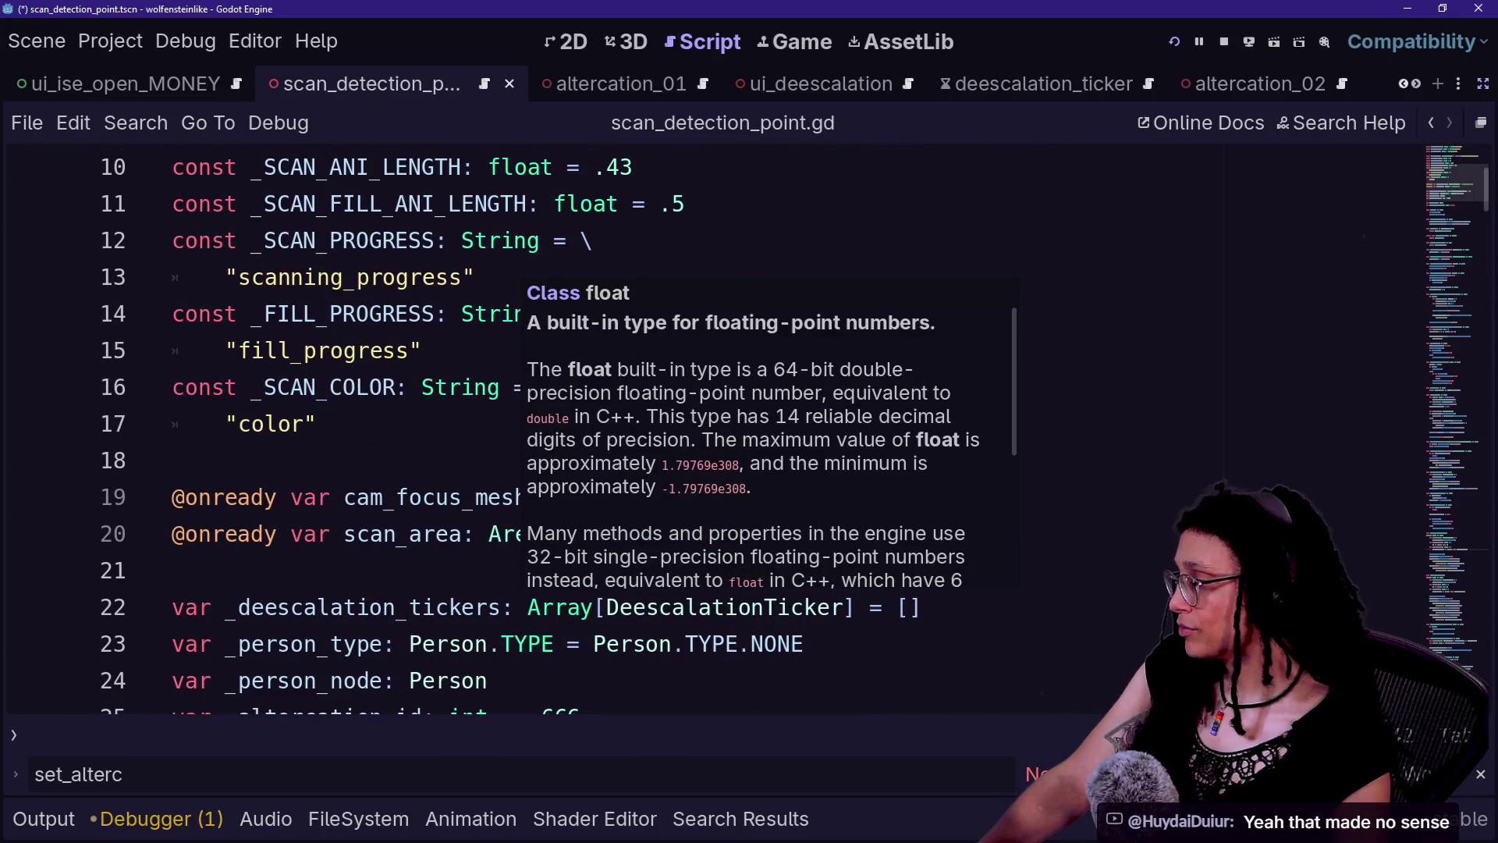
scroll(702, 429, down, 7)
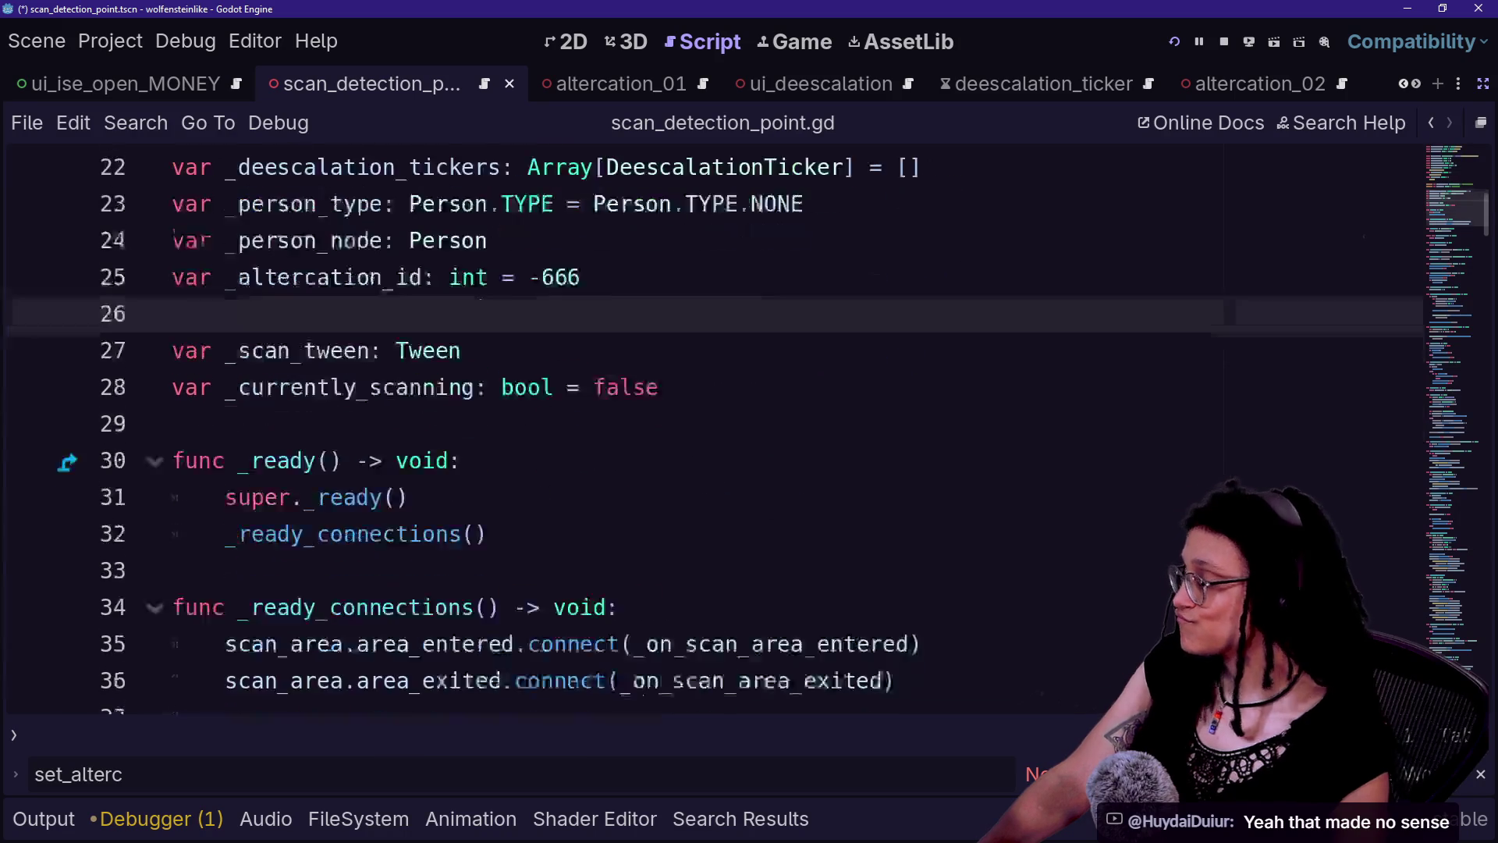
scroll(702, 429, down, 3)
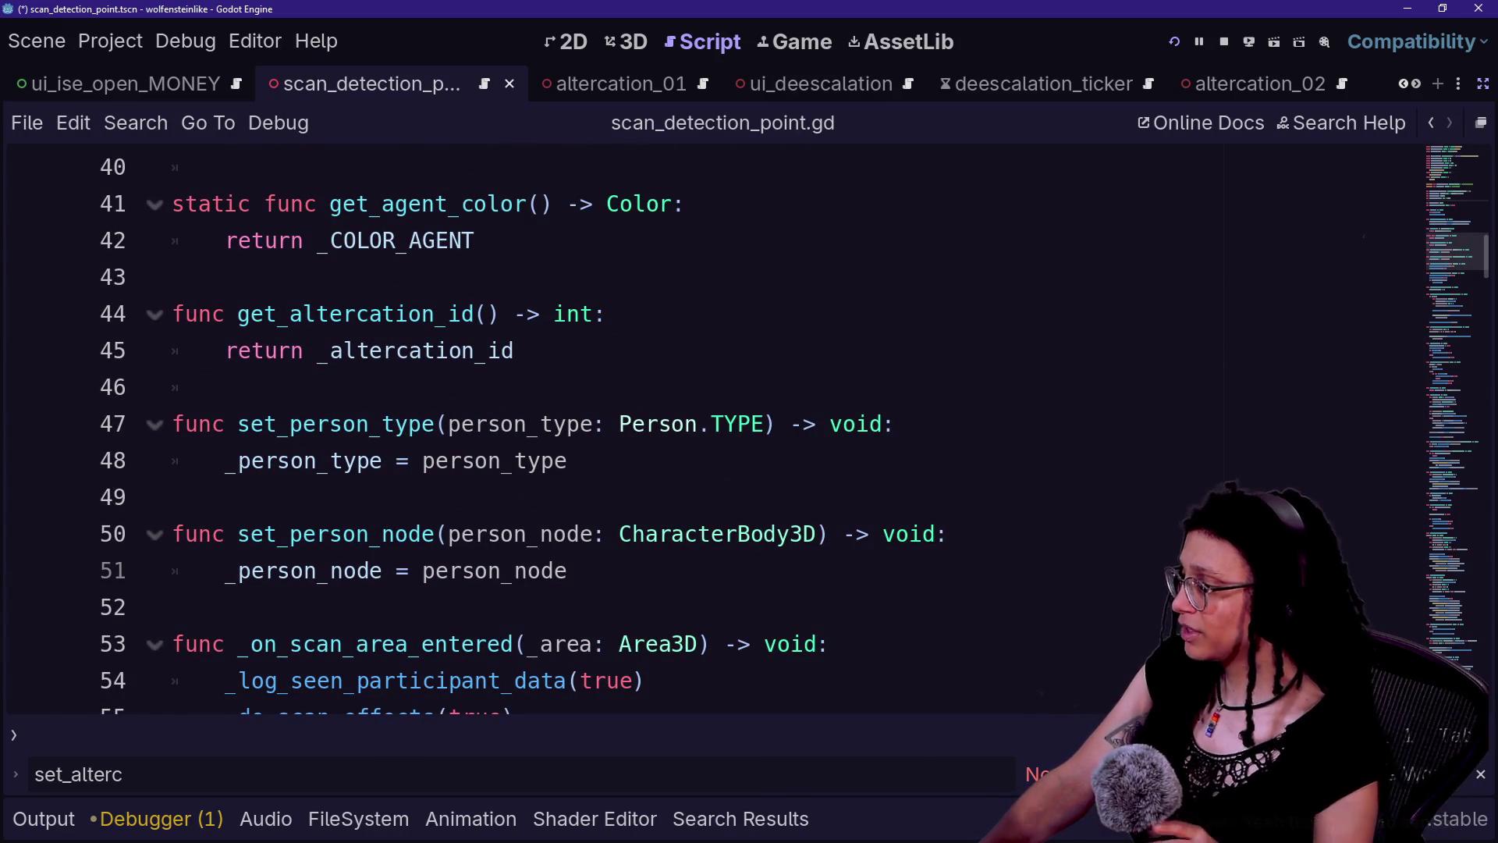
scroll(702, 429, up, 13)
- Review the colour constants and _animate_scan_out() on line 89, then save the script
click(771, 240)
key(Down)
key(Down)
key(Down)
key(Down)
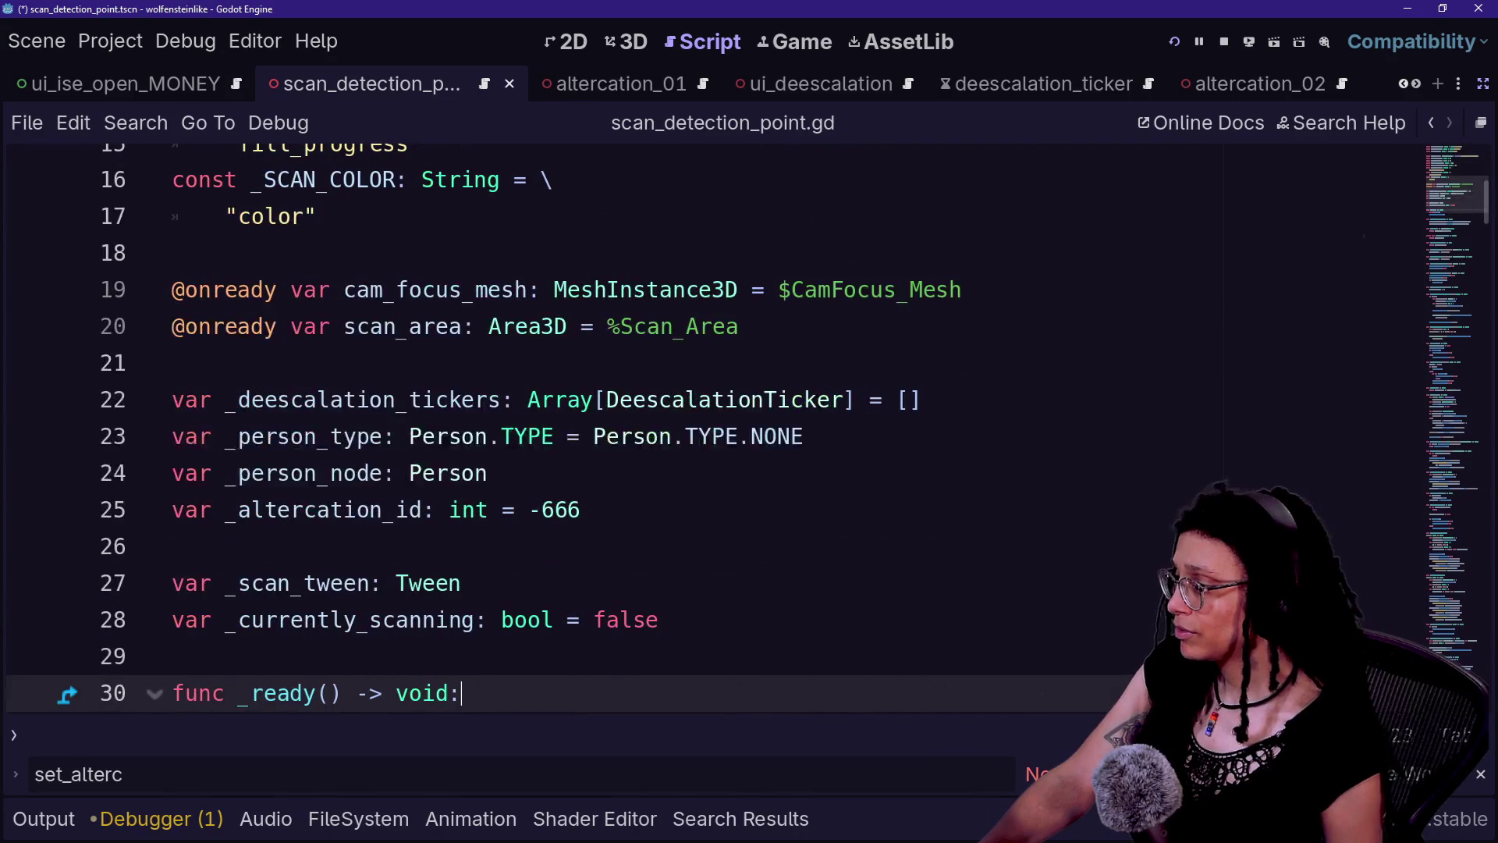
scroll(702, 429, down, 2)
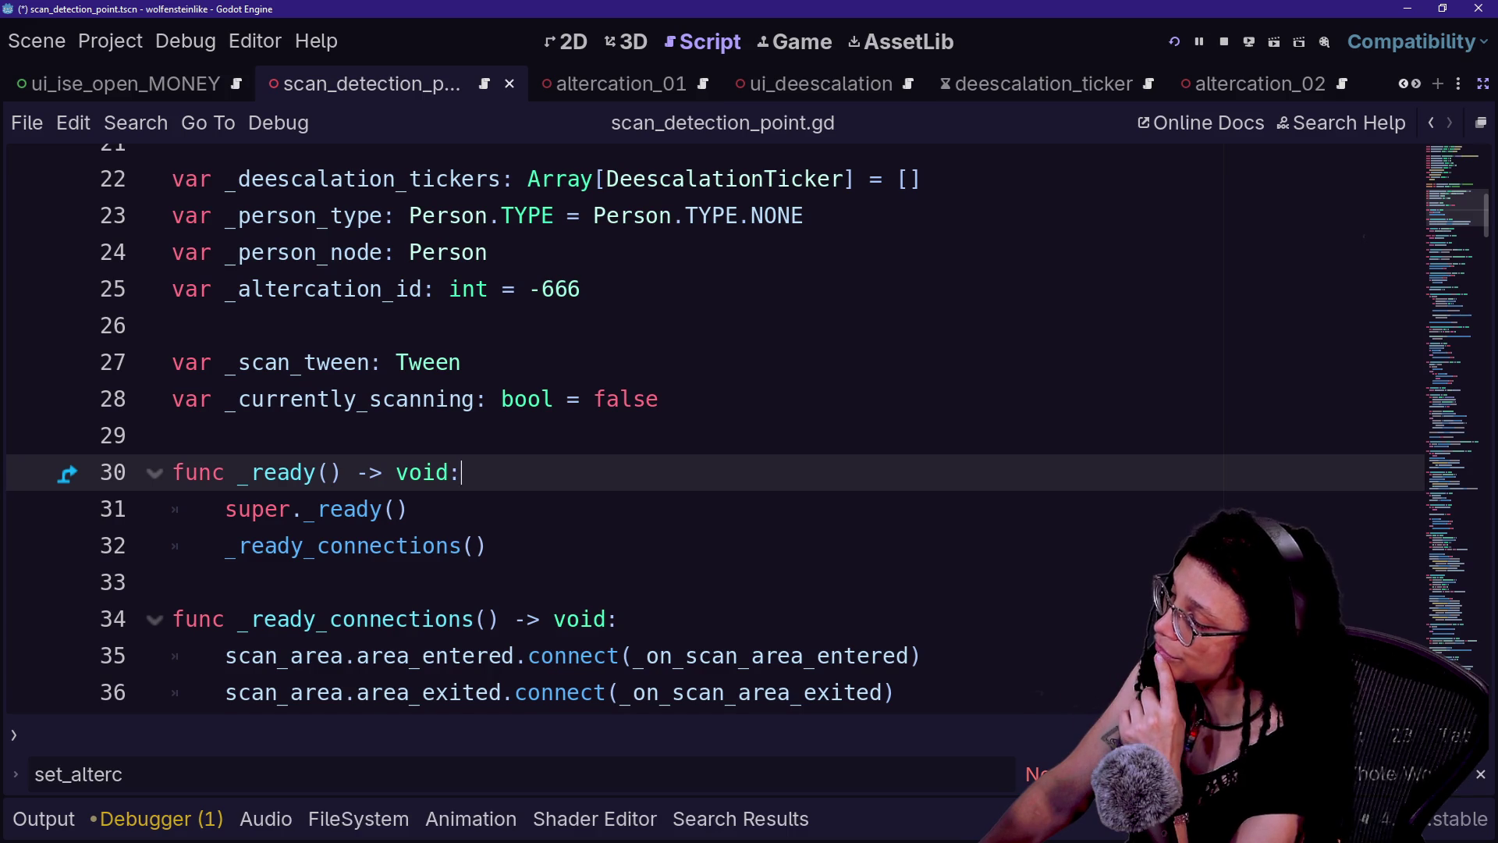
scroll(702, 430, down, 20)
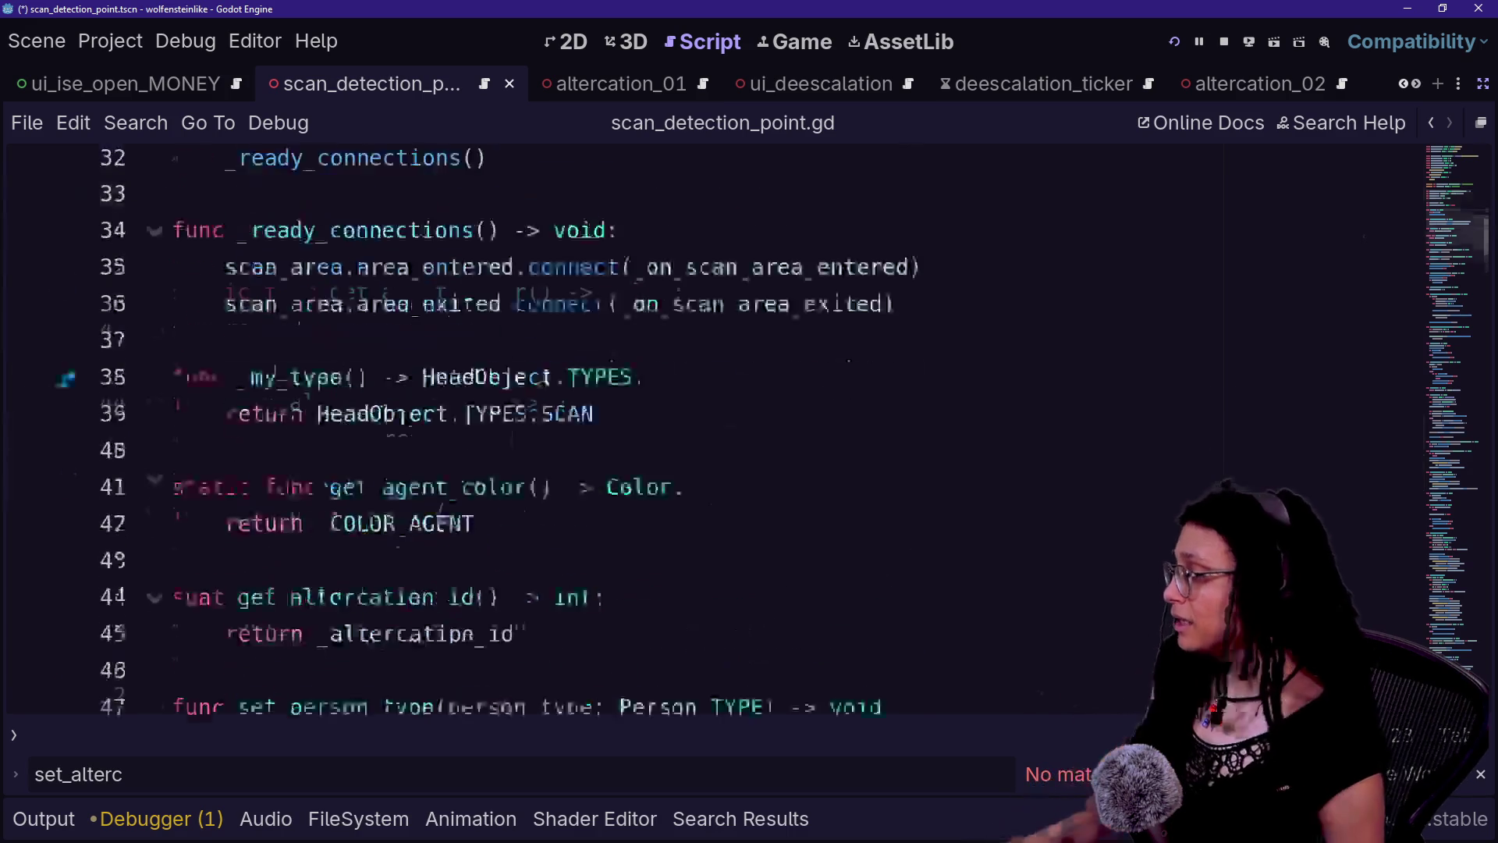
click(476, 435)
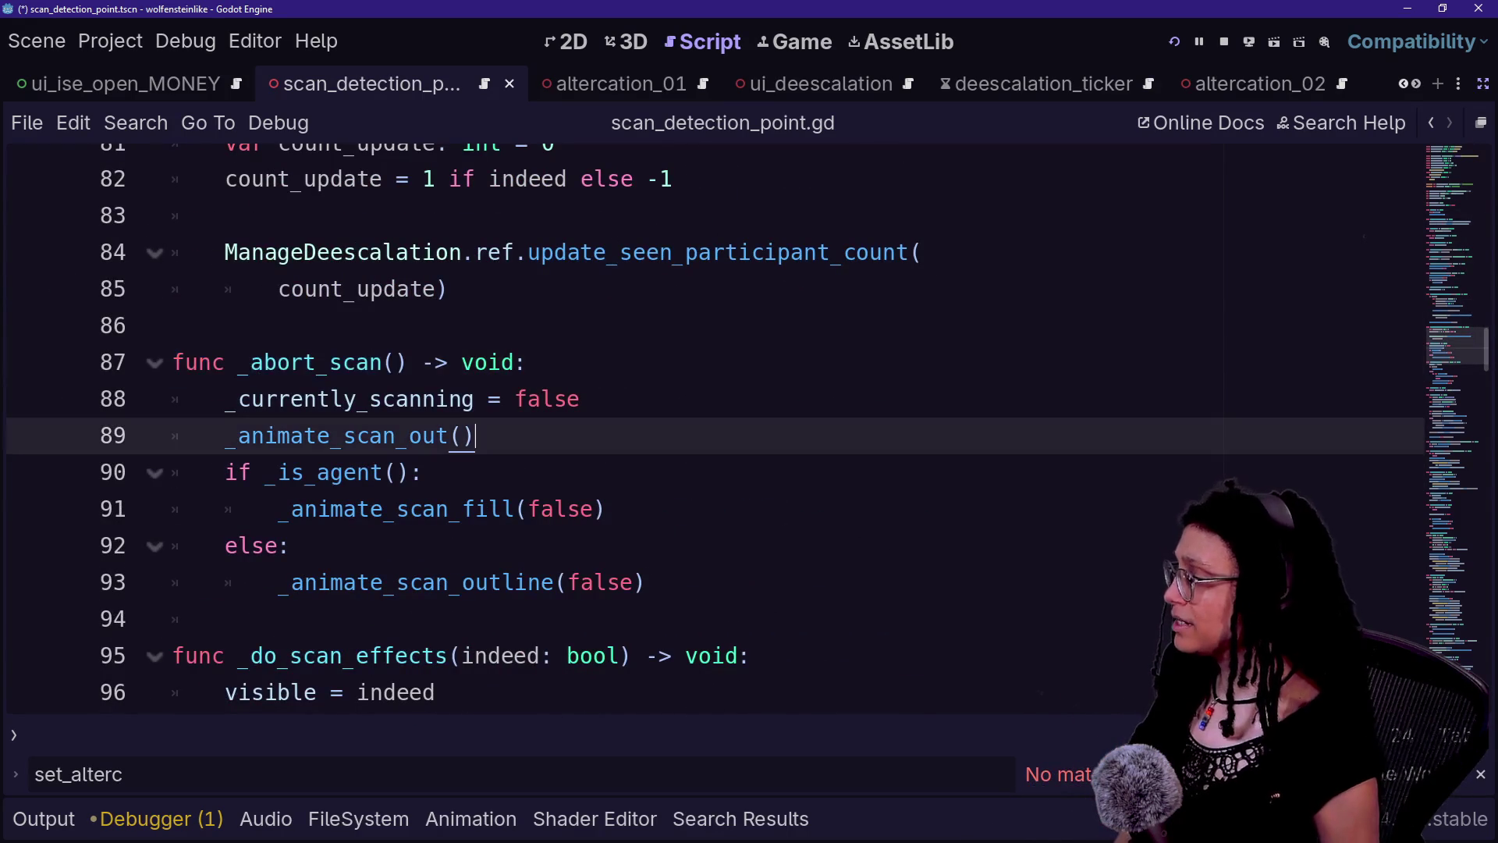
scroll(702, 429, up, 1)
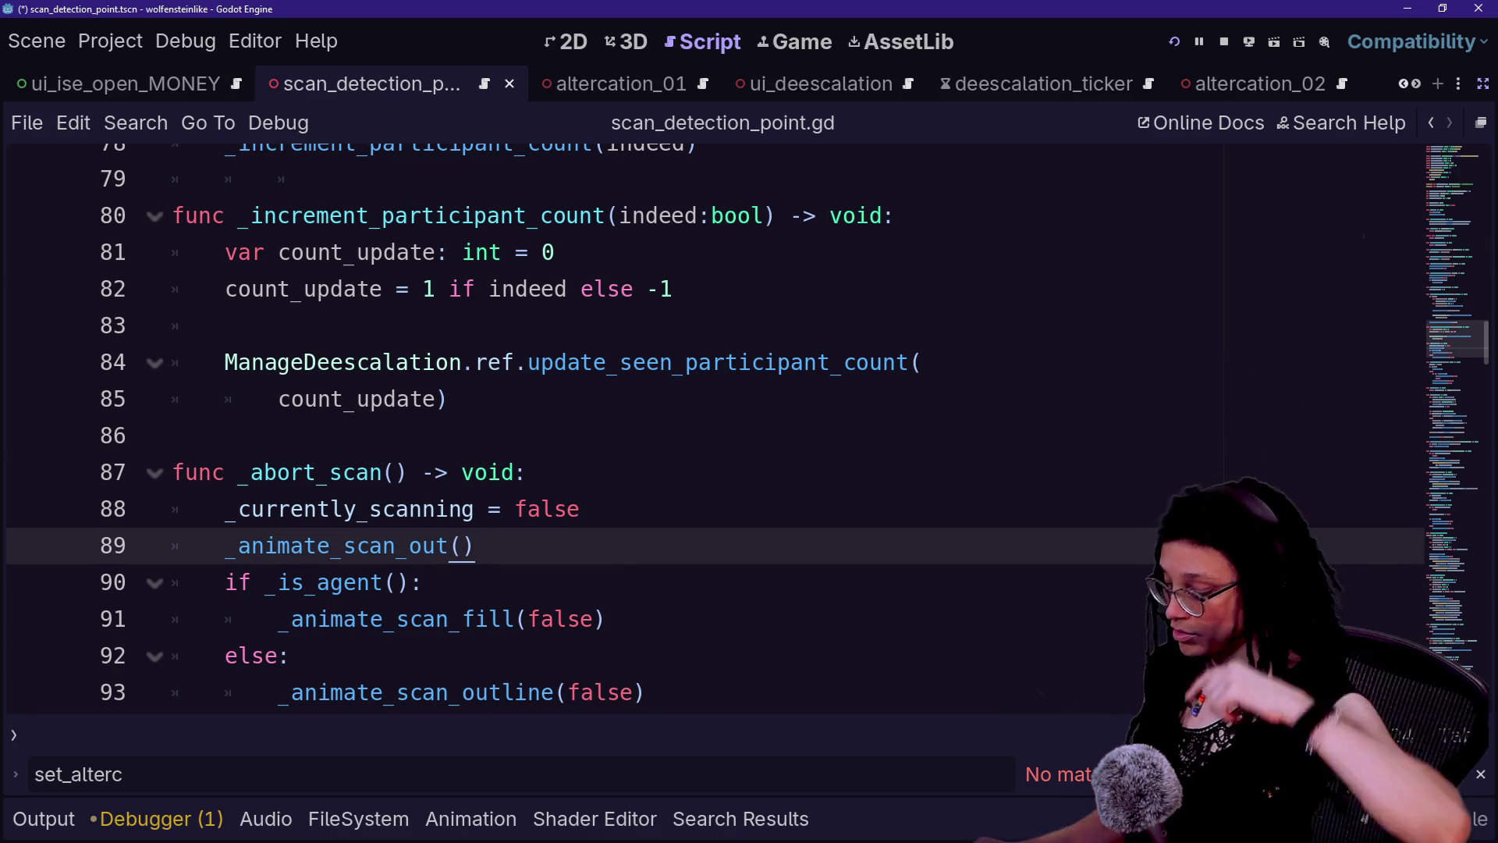
key(ctrl+s)
key(ctrl+shift+o)
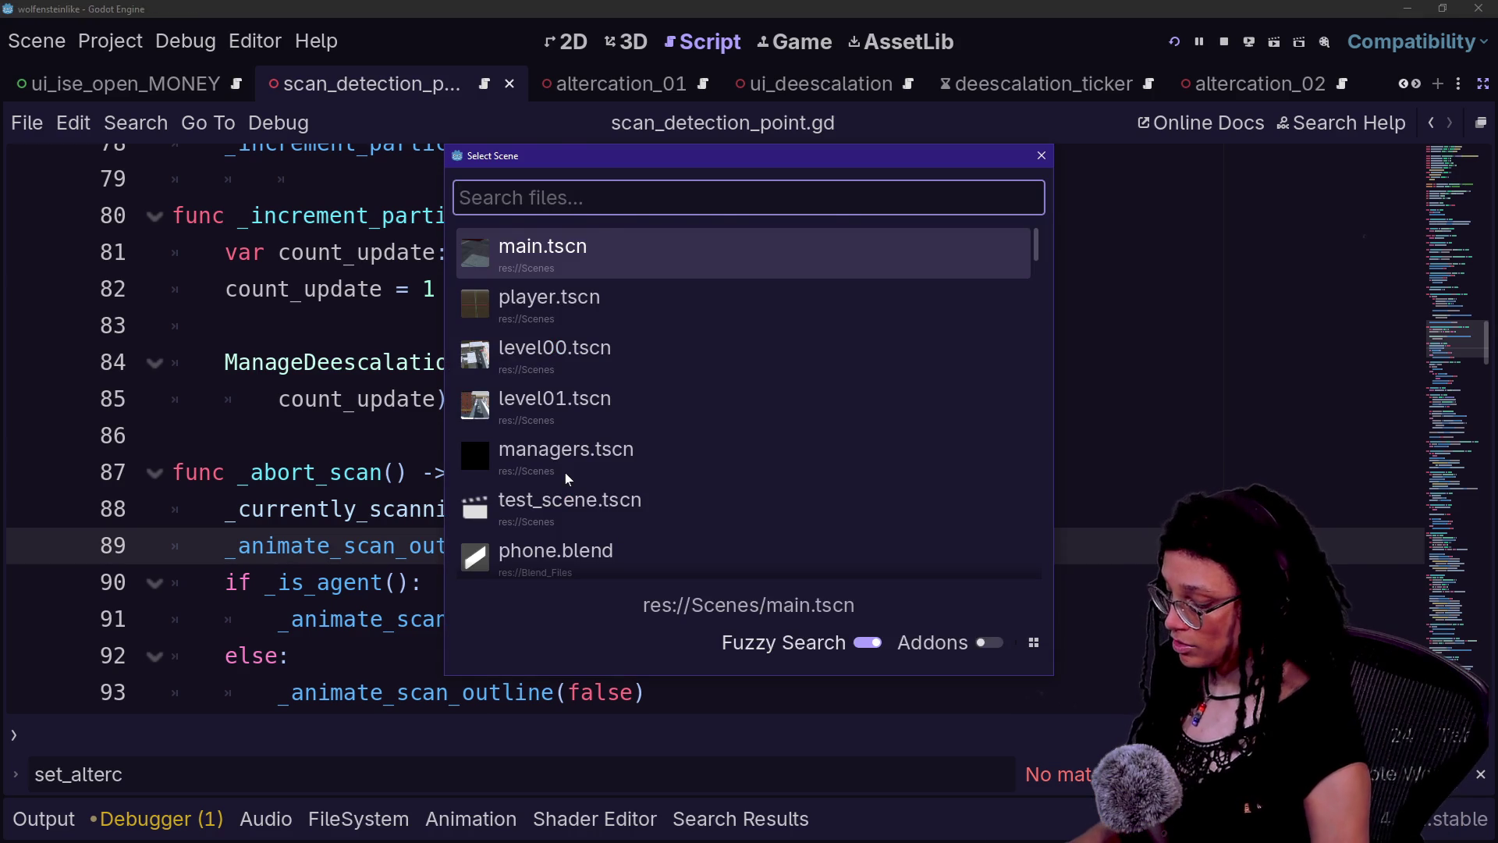
- Open managers.tscn and bring back the scene tree and inspector panels
double_click(565, 461)
key(alt+shift+o)
text(manager)
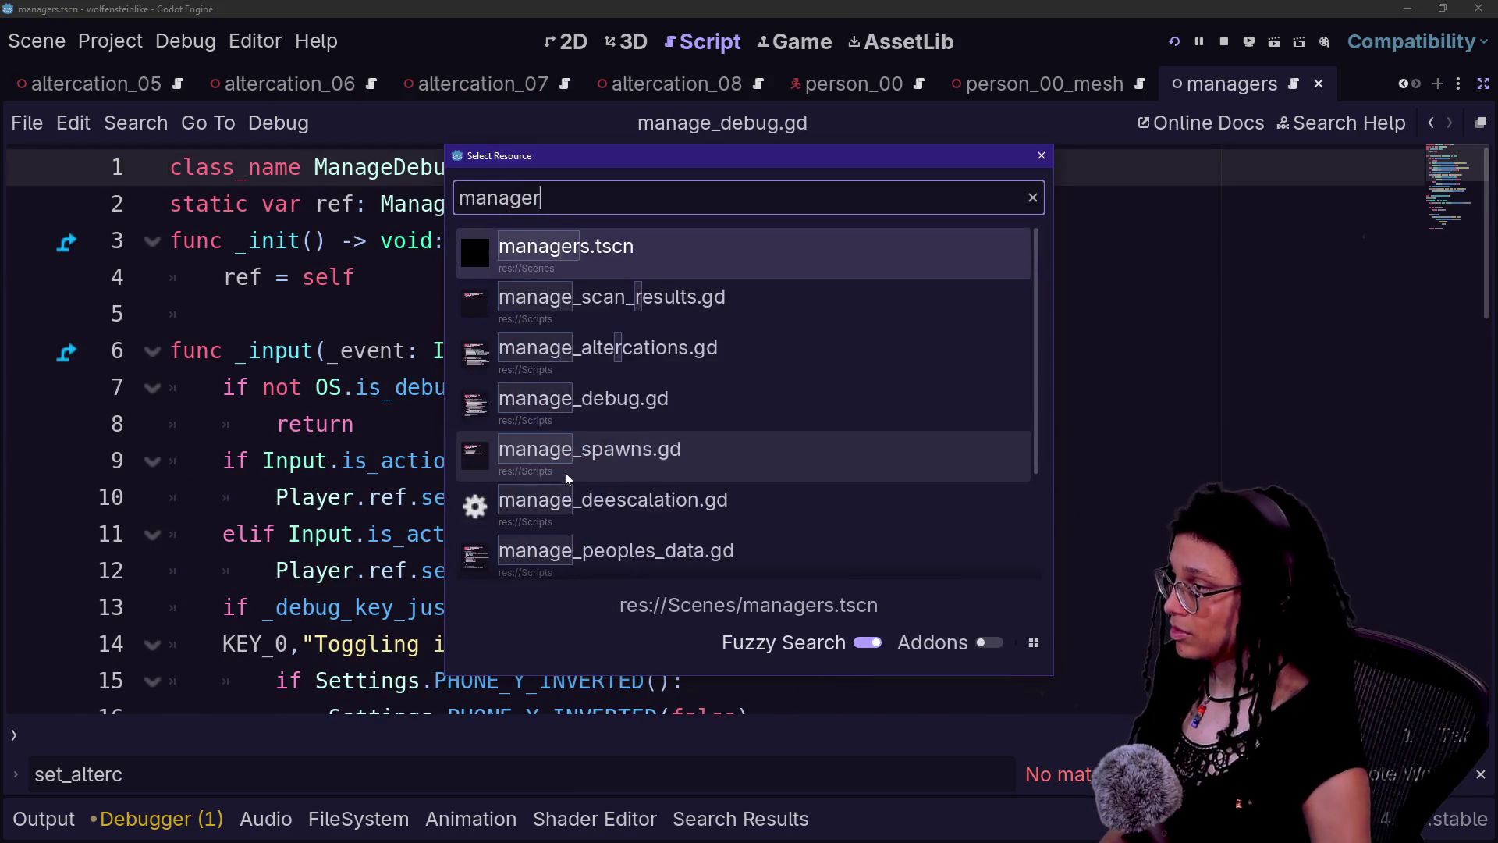
key(Return)
key(ctrl+shift+F11)
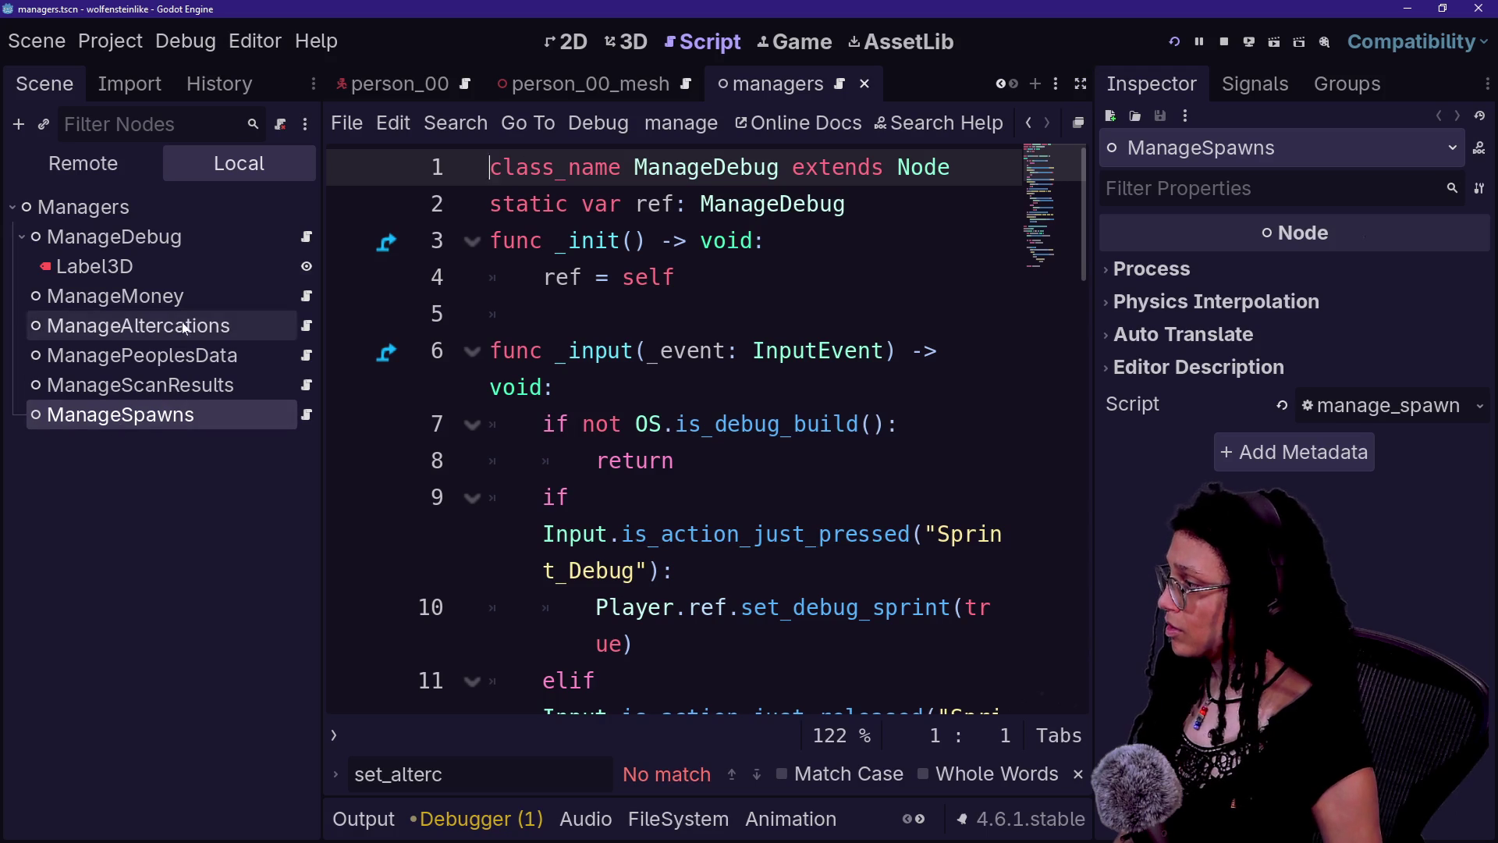
- Add a plain Node child under the Managers root node
click(181, 387)
click(157, 207)
right_click(184, 209)
click(231, 231)
text(Naba)
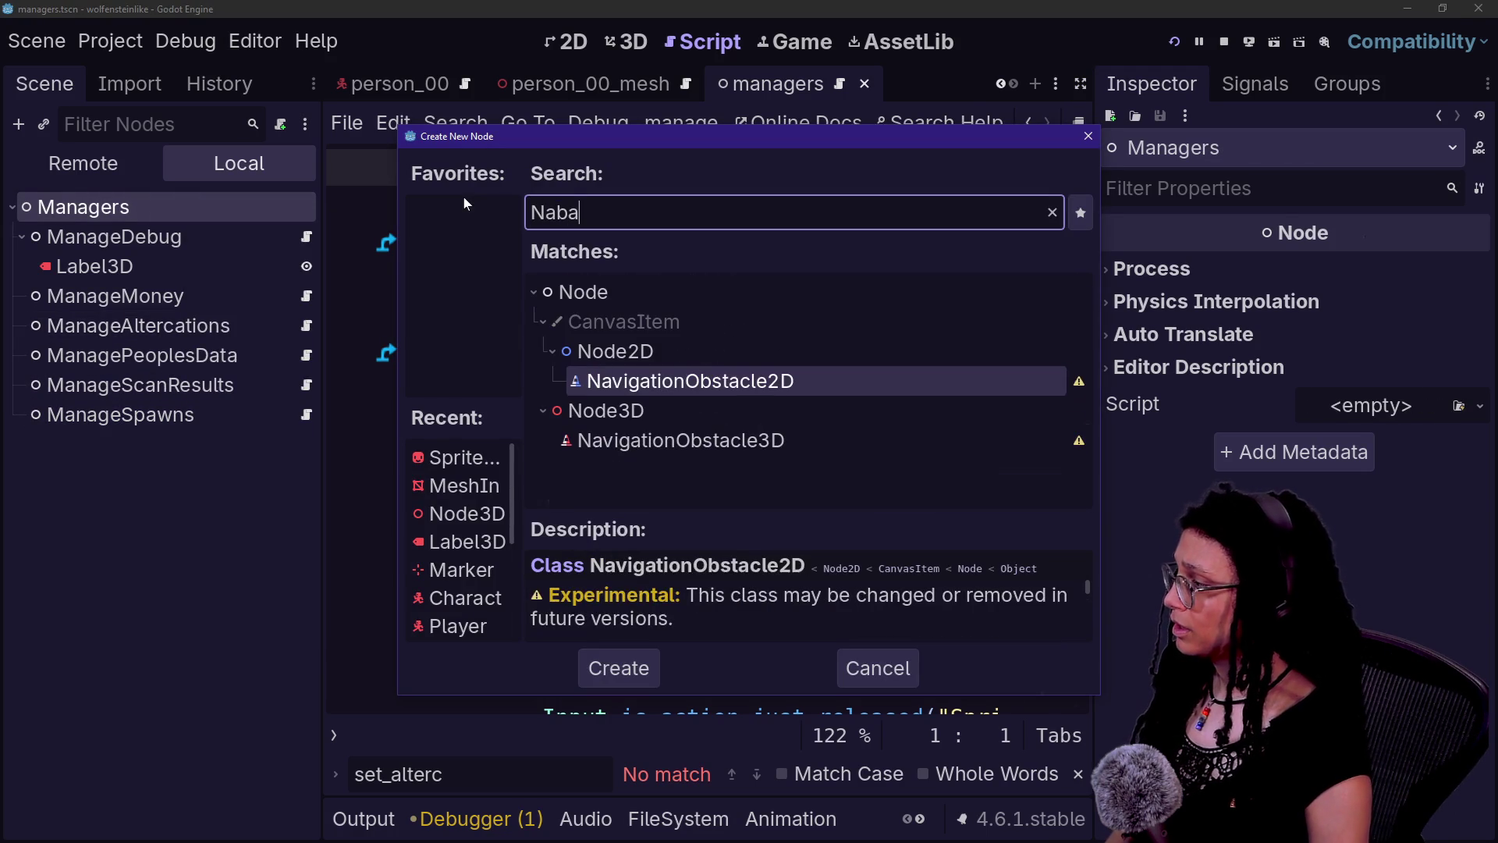
key(Up)
key(Up)
key(Return)
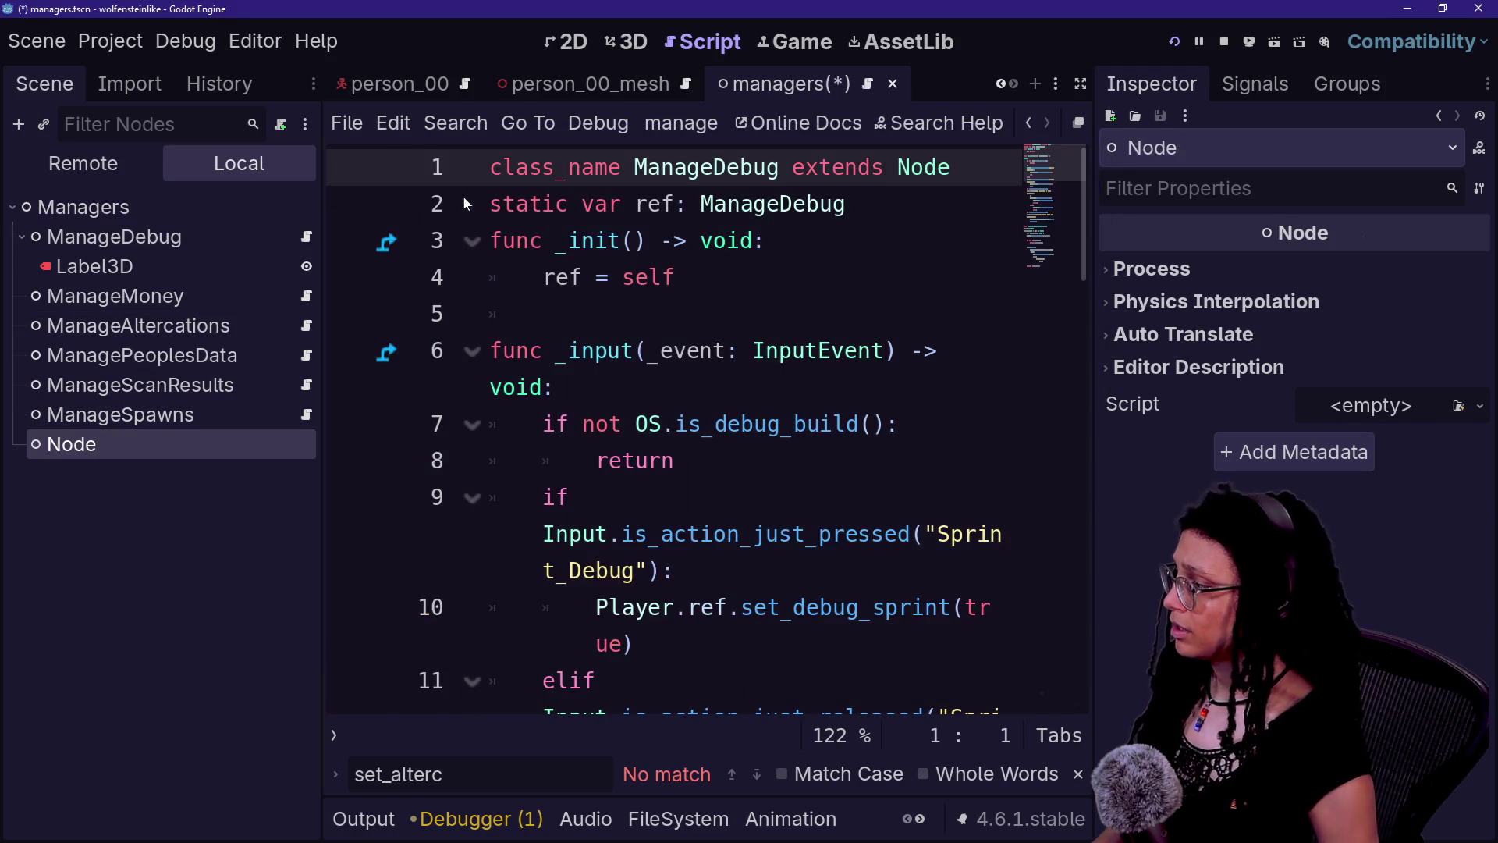
- Rename the new node to ManageAutofocus
double_click(193, 441)
key(ctrl+a)
key(BackSpace)
text(ManageA)
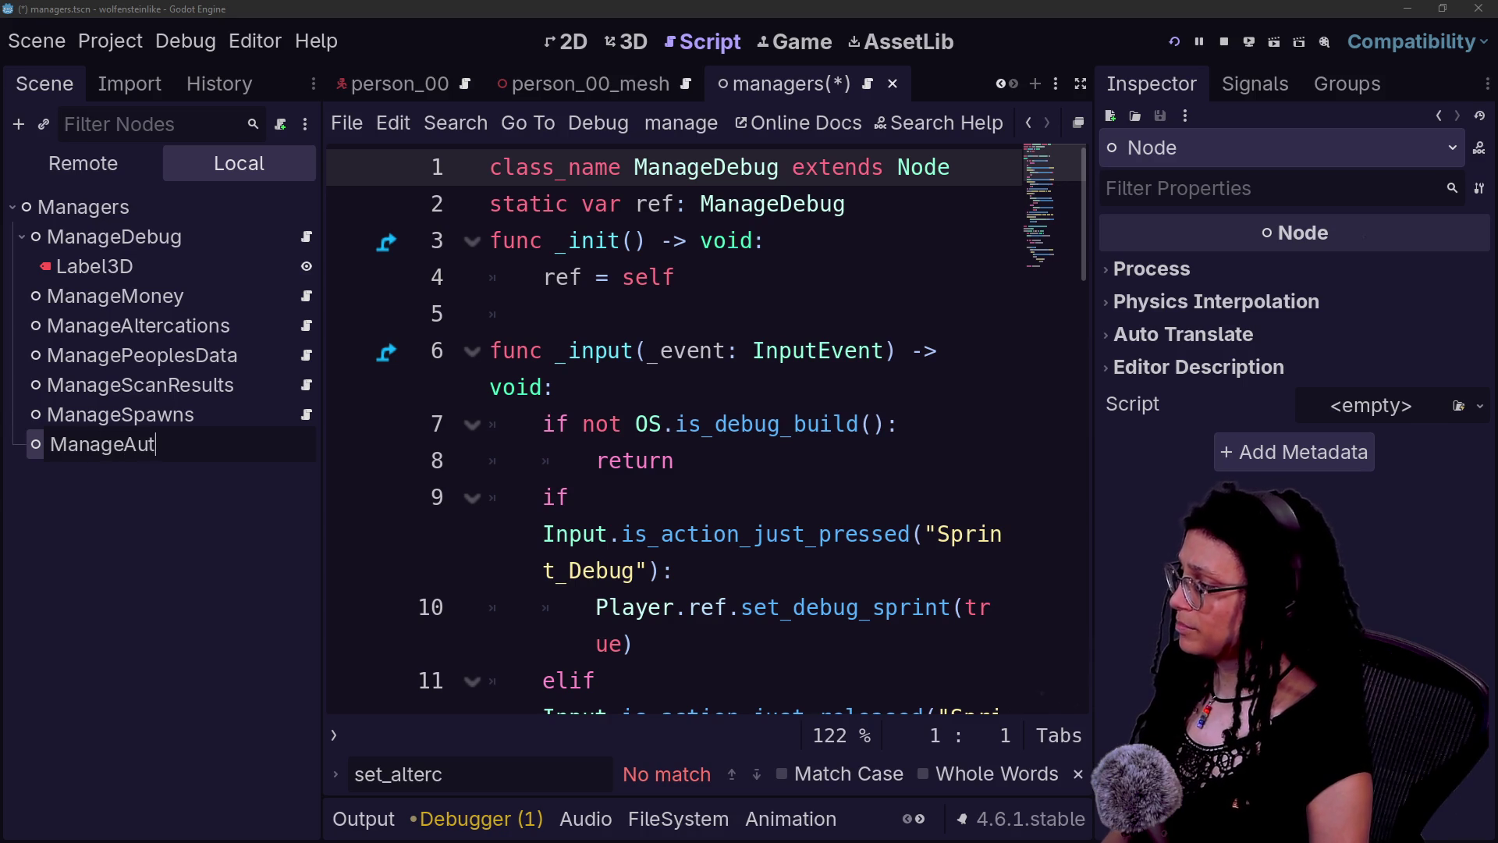
text(utofocus)
key(Return)
right_click(198, 452)
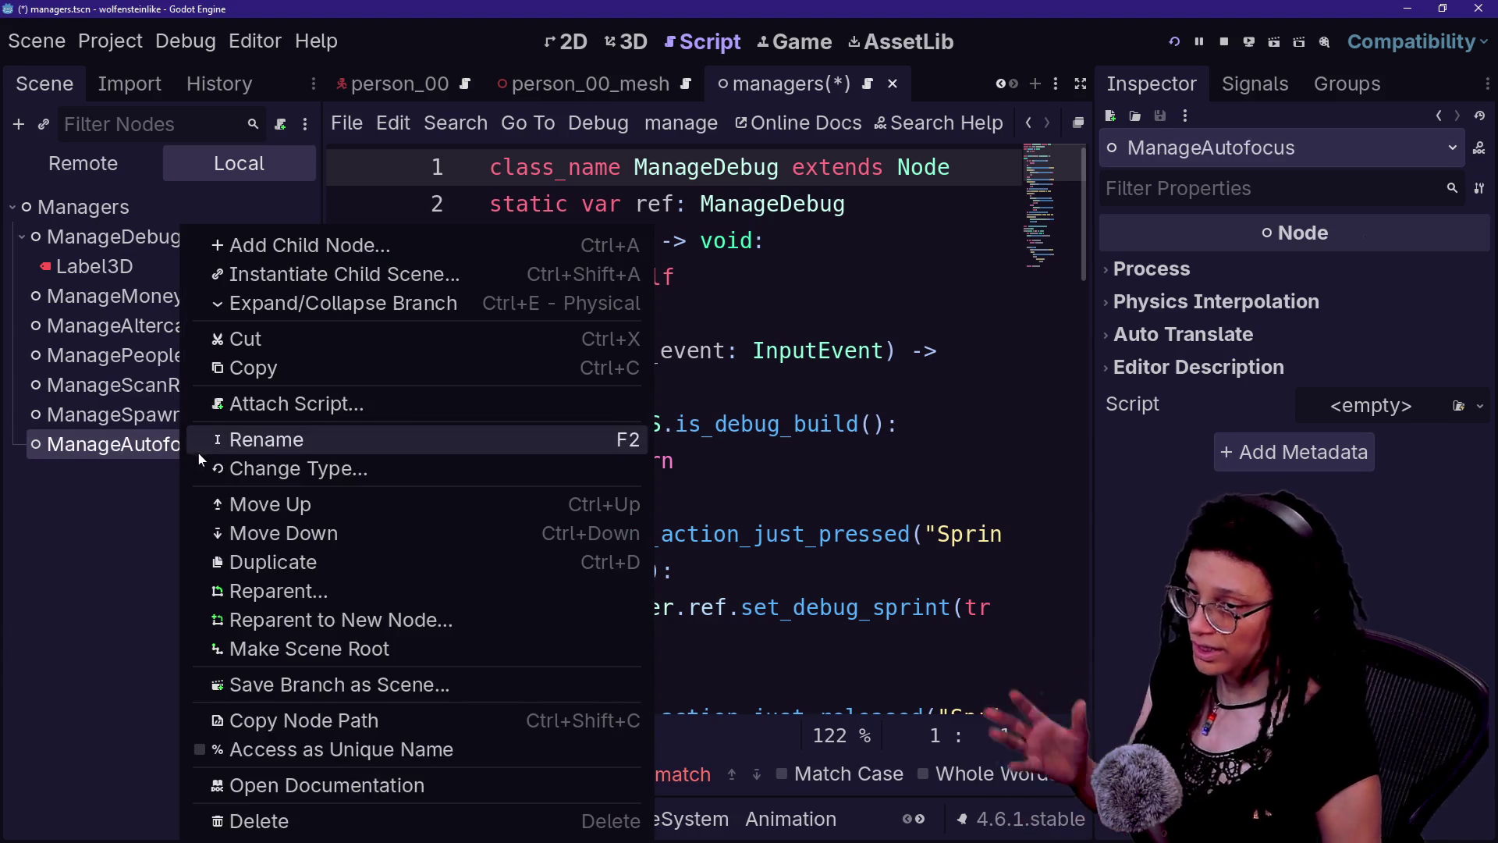
- Attach a new default-template script at res://Scripts/manage_autofocus.gd to the ManageAutofocus node
click(269, 403)
click(763, 395)
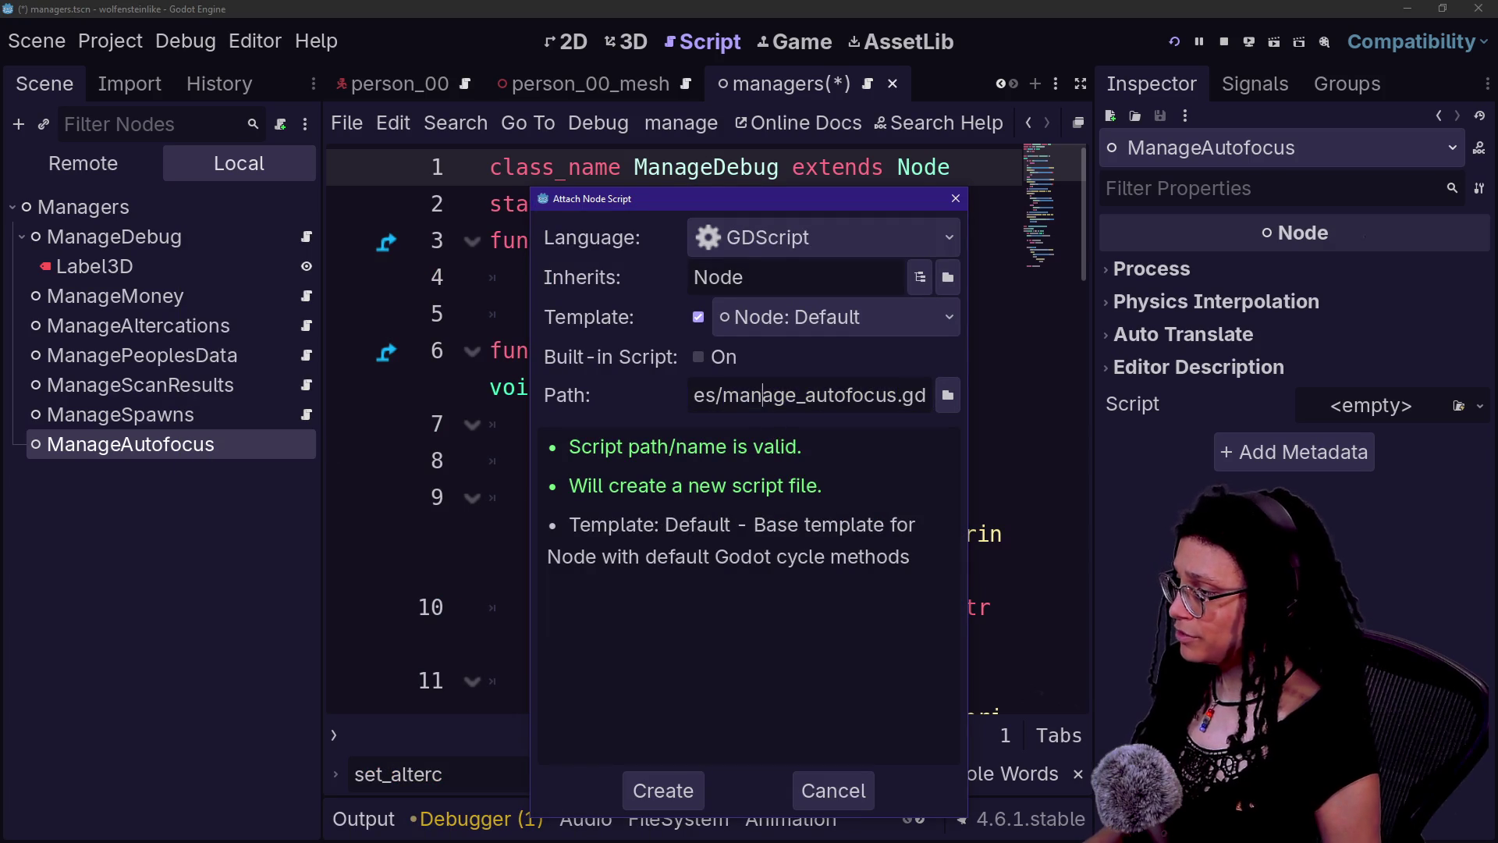
drag(524, 405, 213, 405)
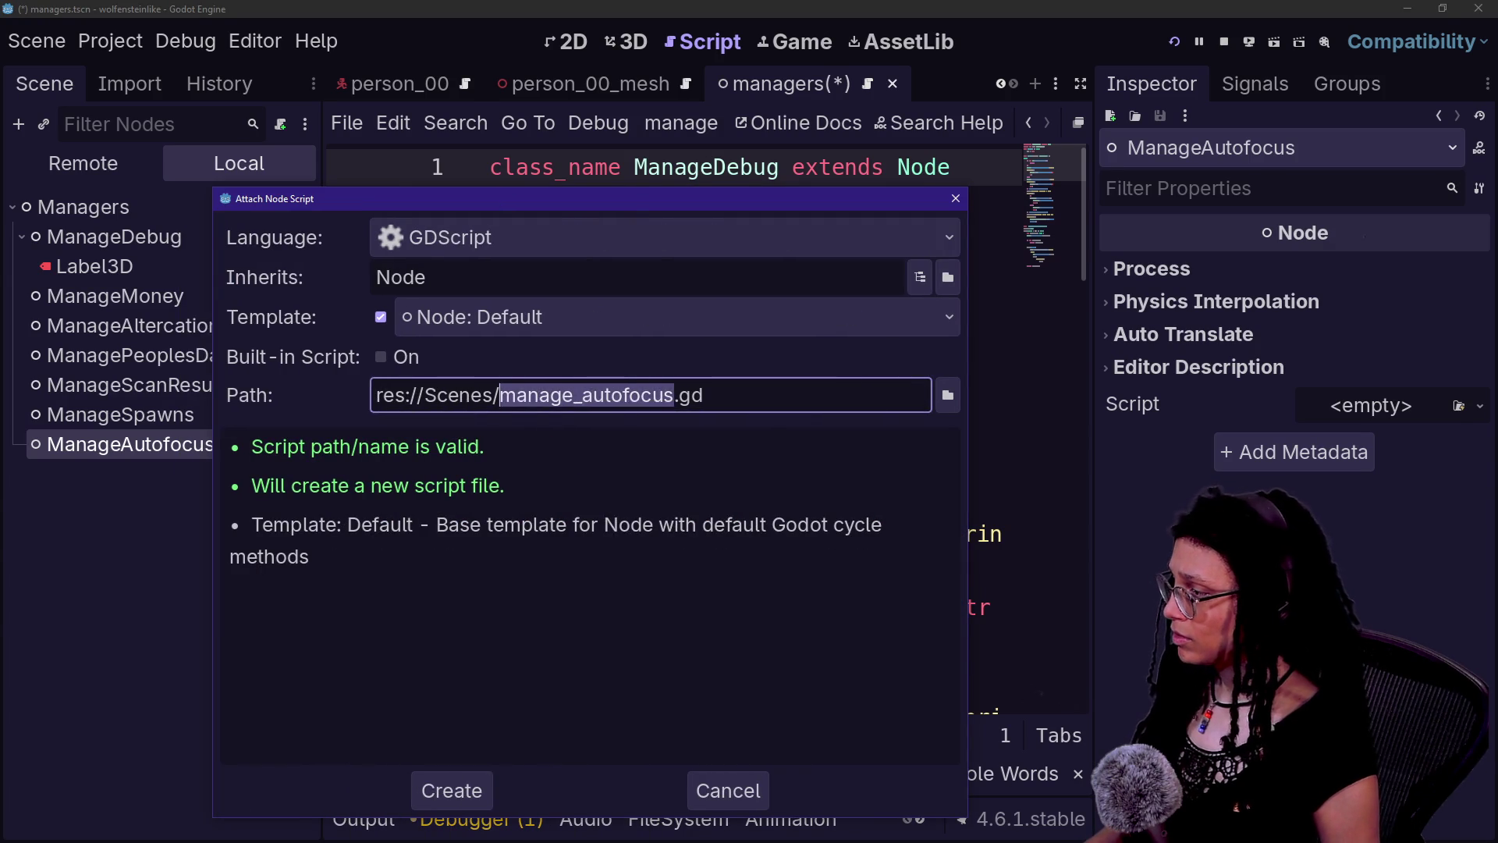
click(500, 394)
key(Left)
key(Left)
key(BackSpace)
key(BackSpace)
key(BackSpace)
text(crip)
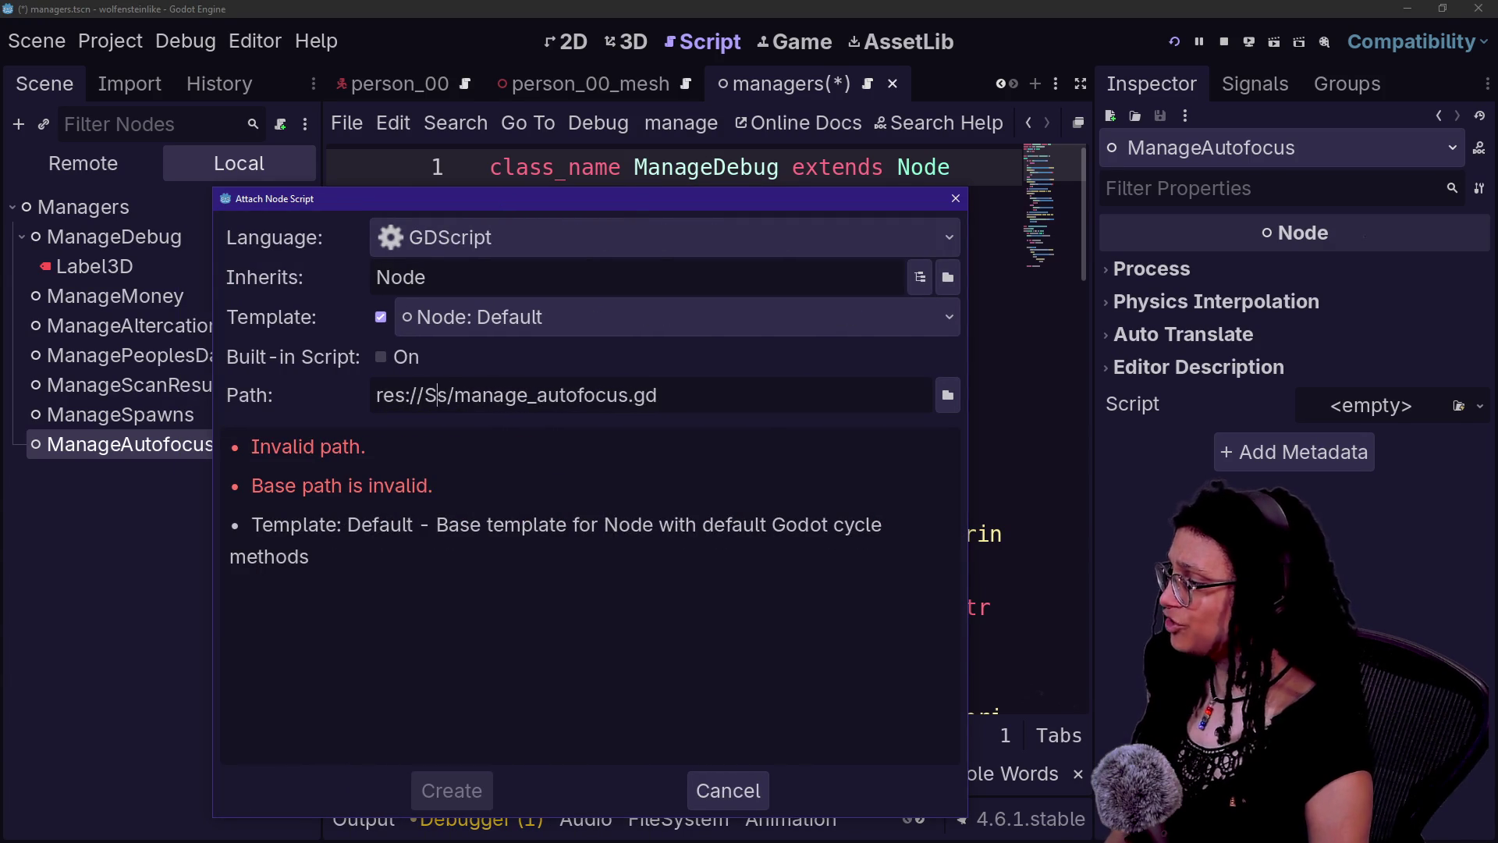
key(Left)
text(t)
click(546, 394)
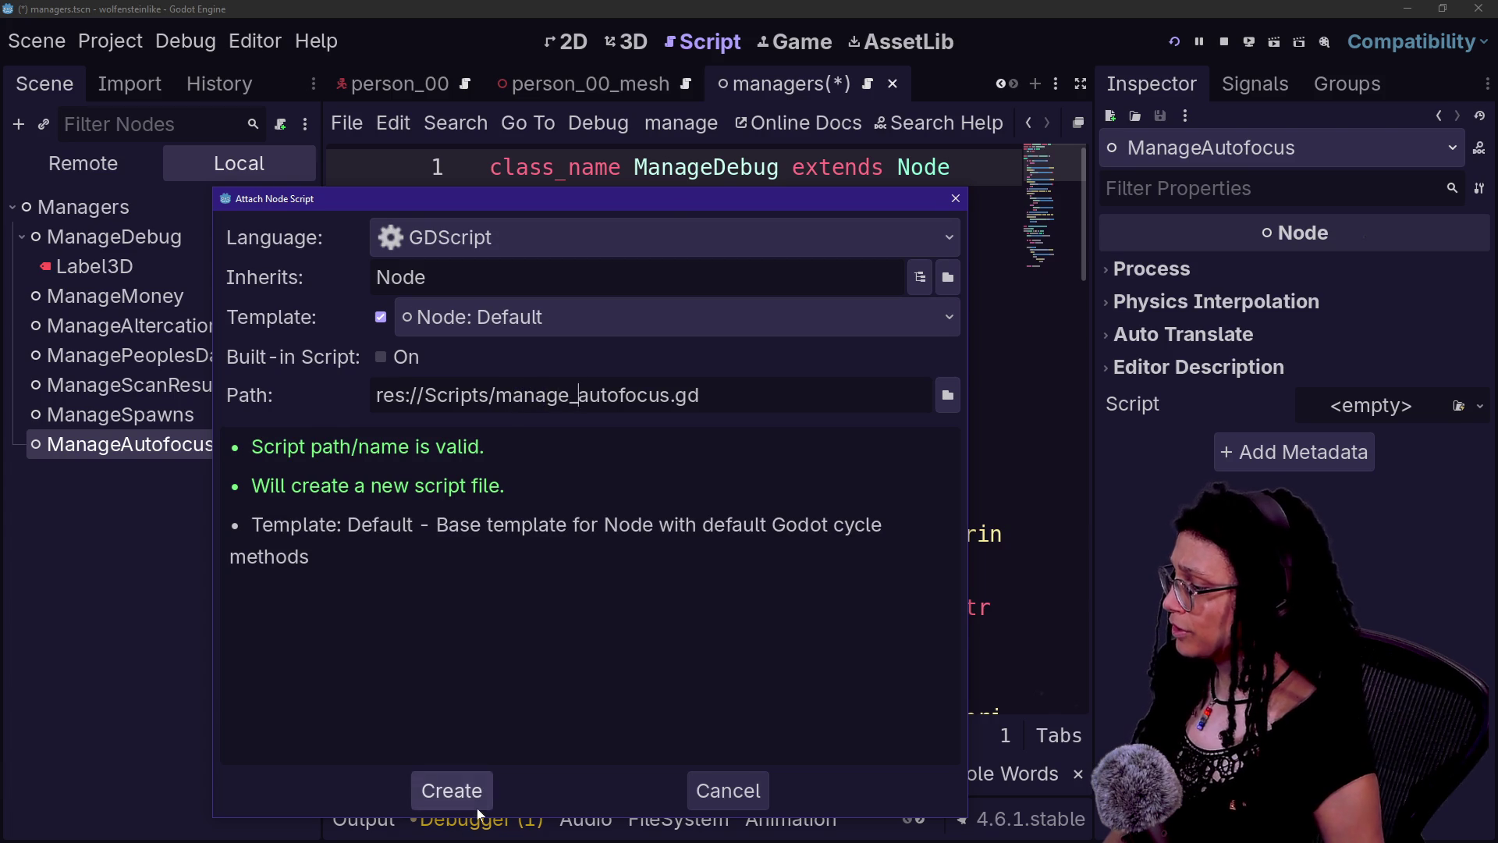
click(451, 790)
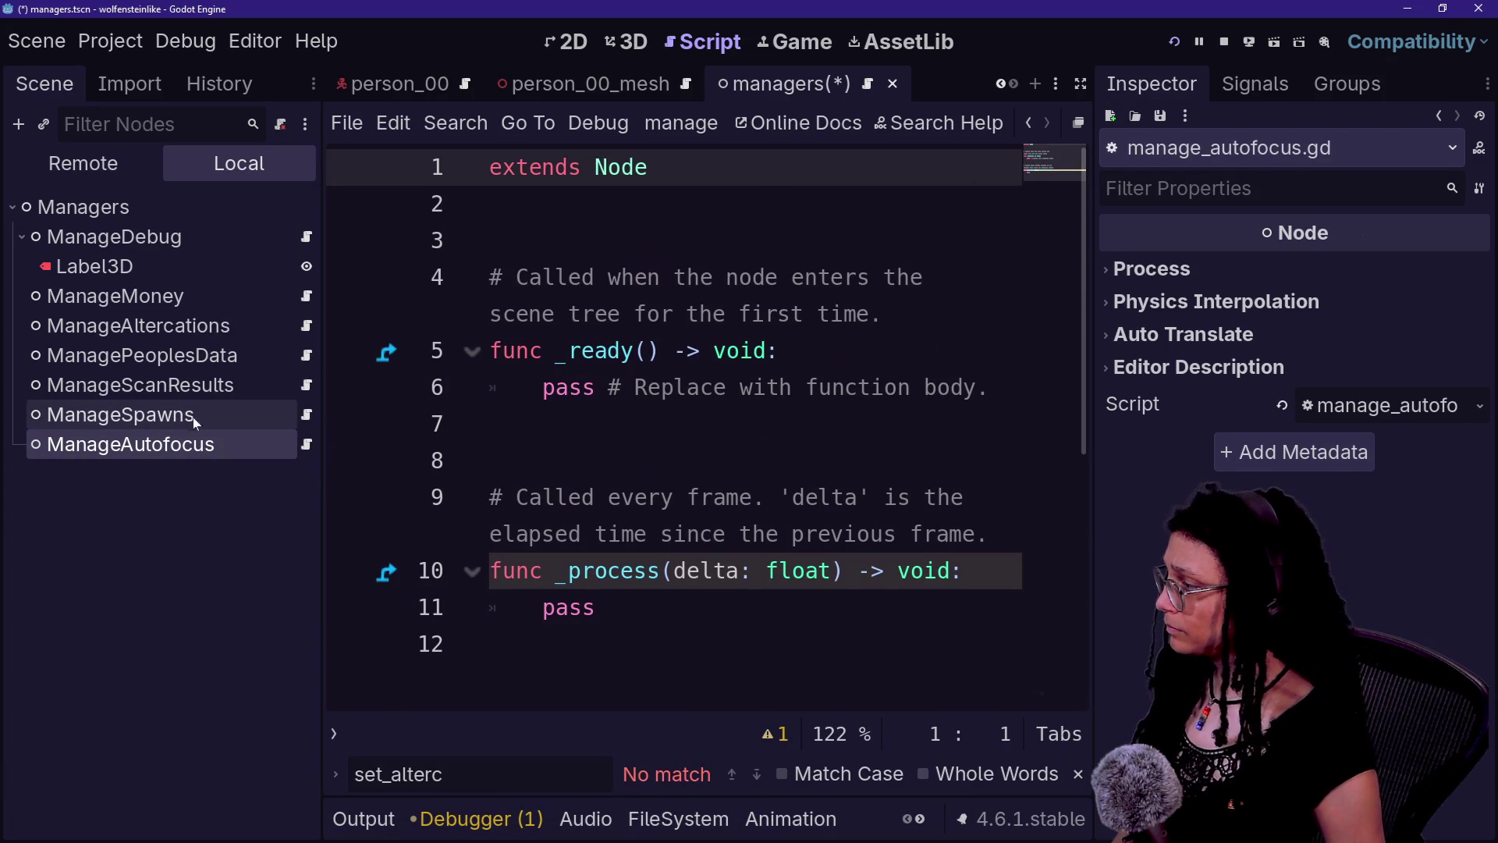
click(306, 414)
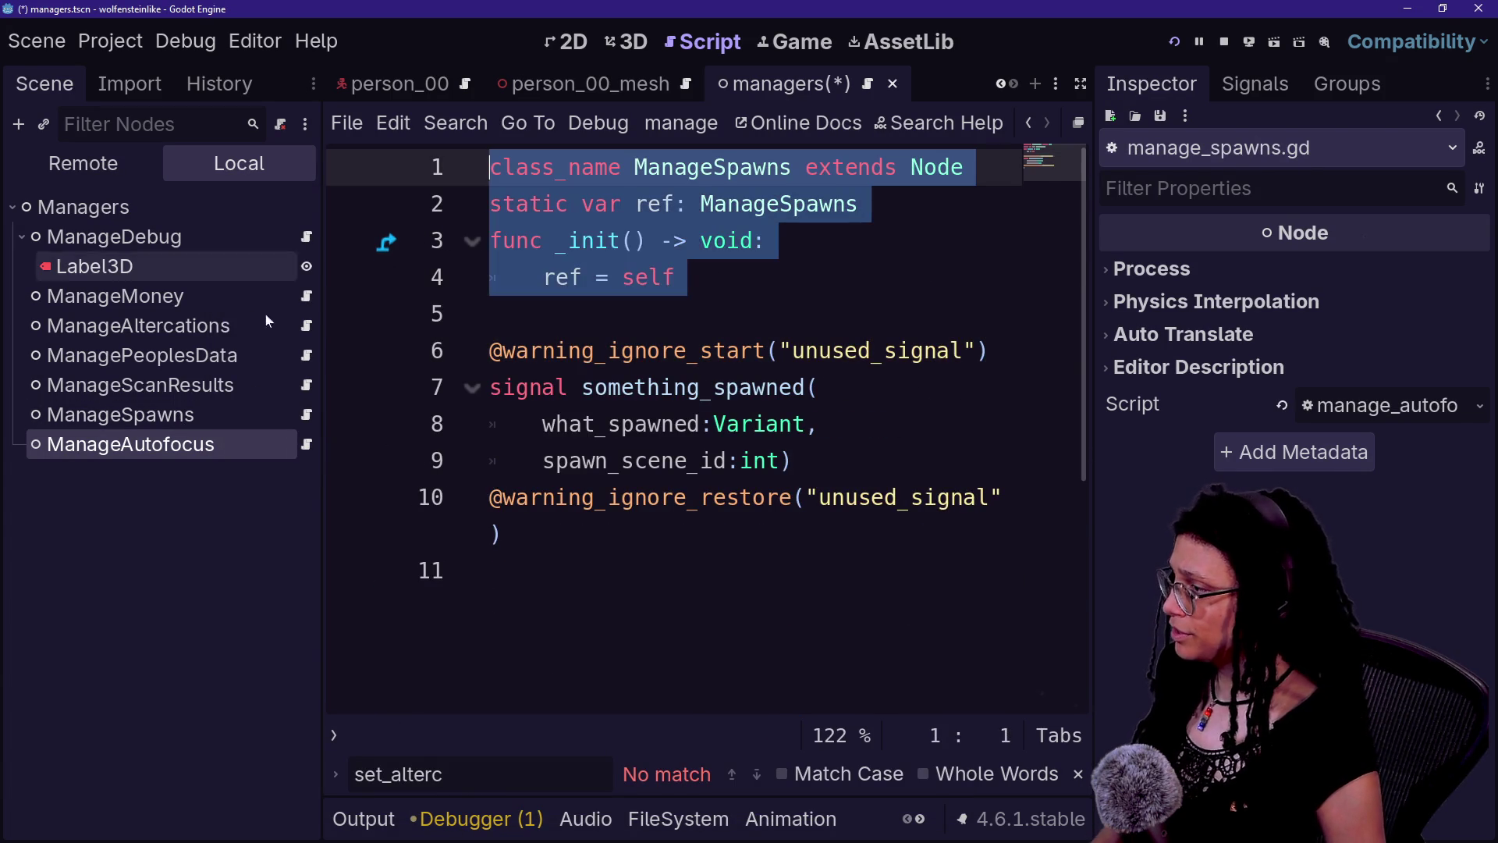
- Replace the template with the copied ManageSpawns header, rename both occurrences to ManageAutofocus, and save
click(306, 444)
key(ctrl+a)
text(class_name ManageSpawns extends Node static var ref: ManageSpawns func _init() -> void: 	ref = self)
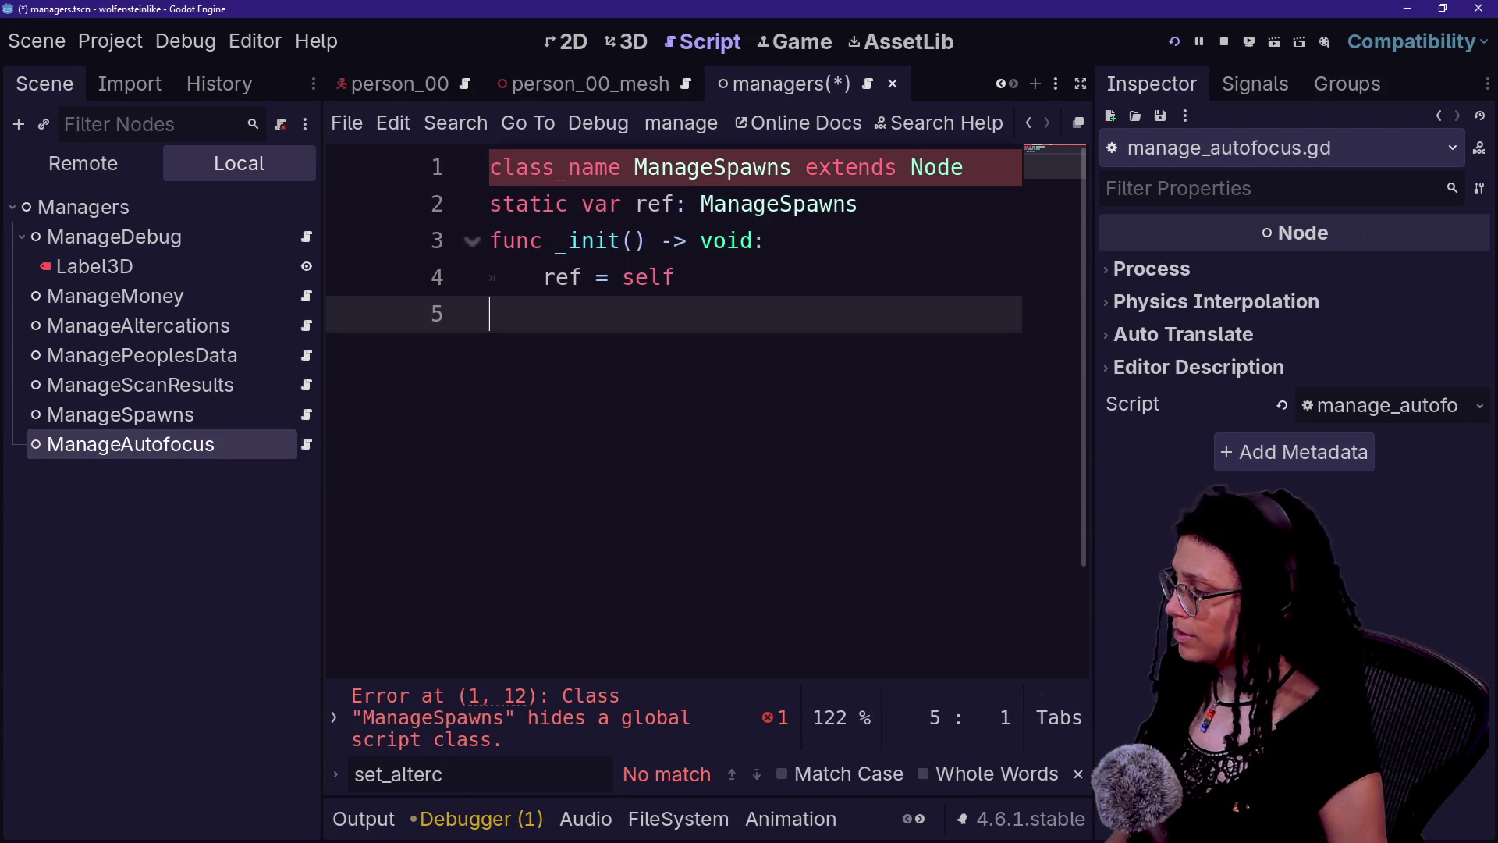
drag(712, 167, 790, 167)
key(ctrl+d)
text(Autofocus)
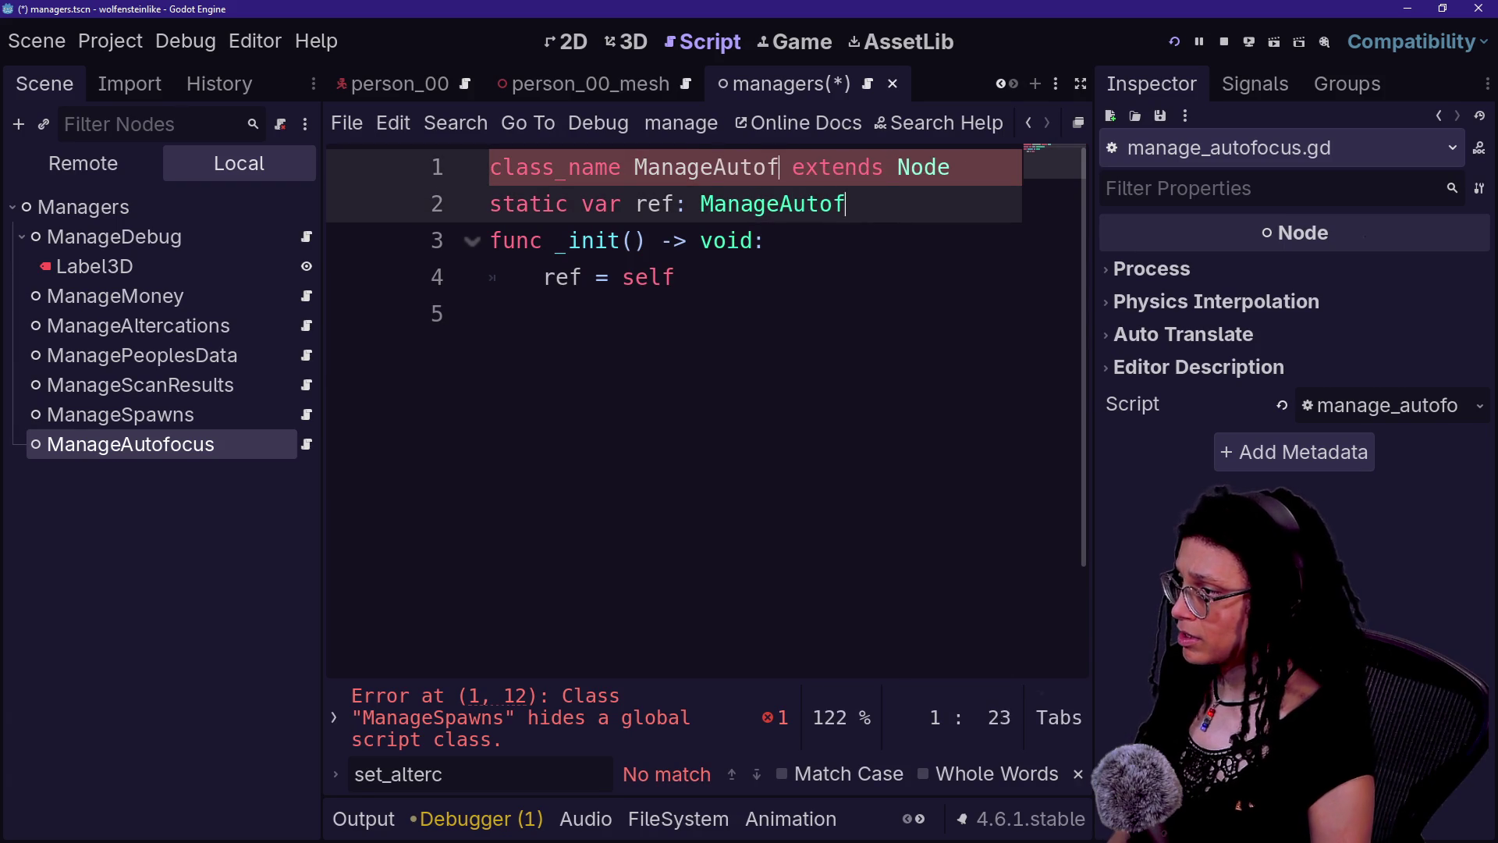
click(490, 314)
key(ctrl+s)
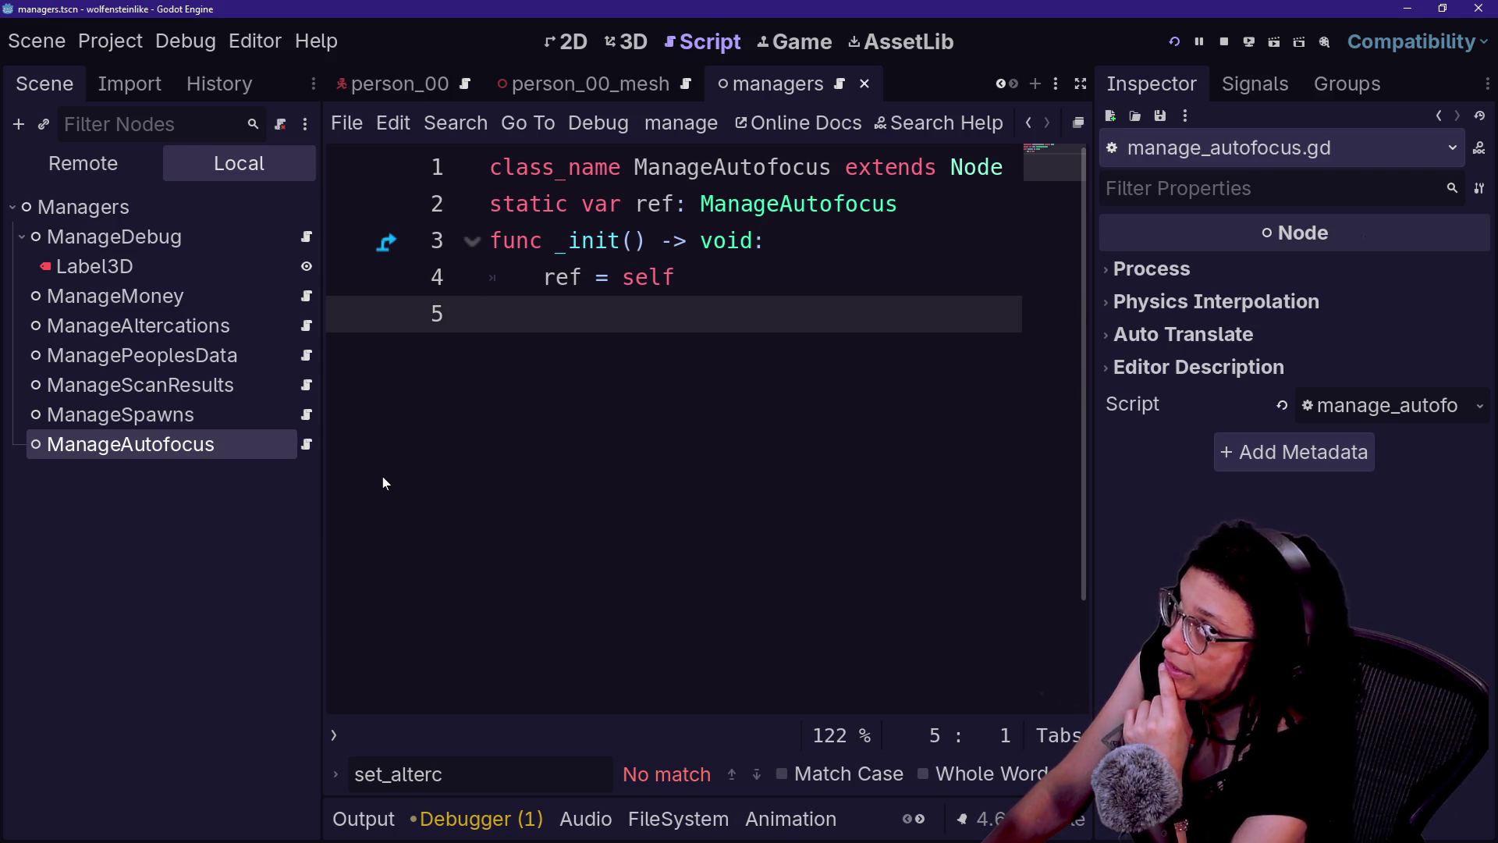
- Start a new var declaration on a fresh line below _init
key(Return)
text(var)
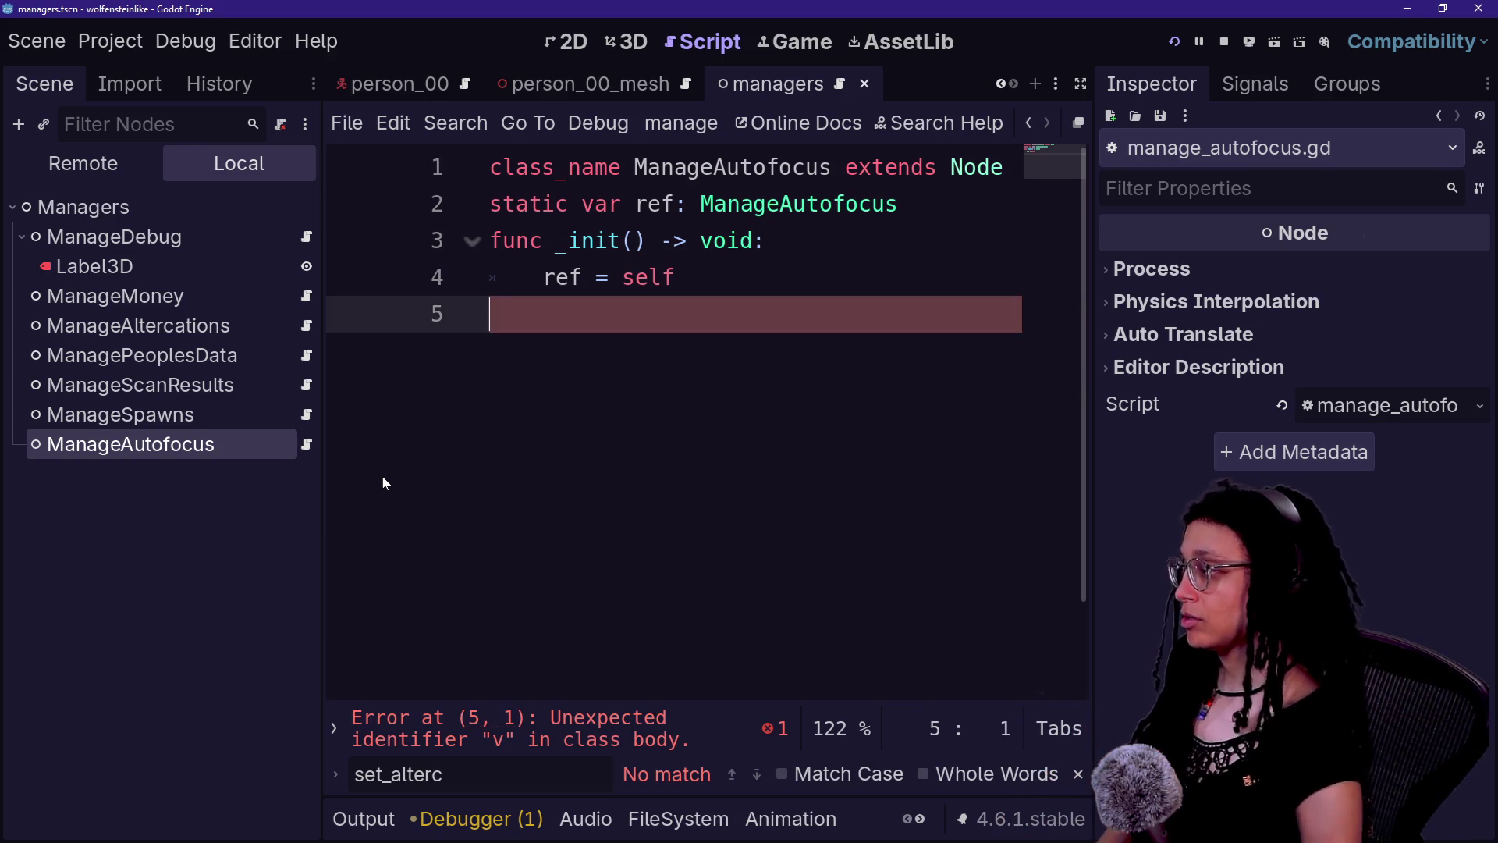
key(BackSpace)
key(BackSpace)
key(BackSpace)
key(BackSpace)
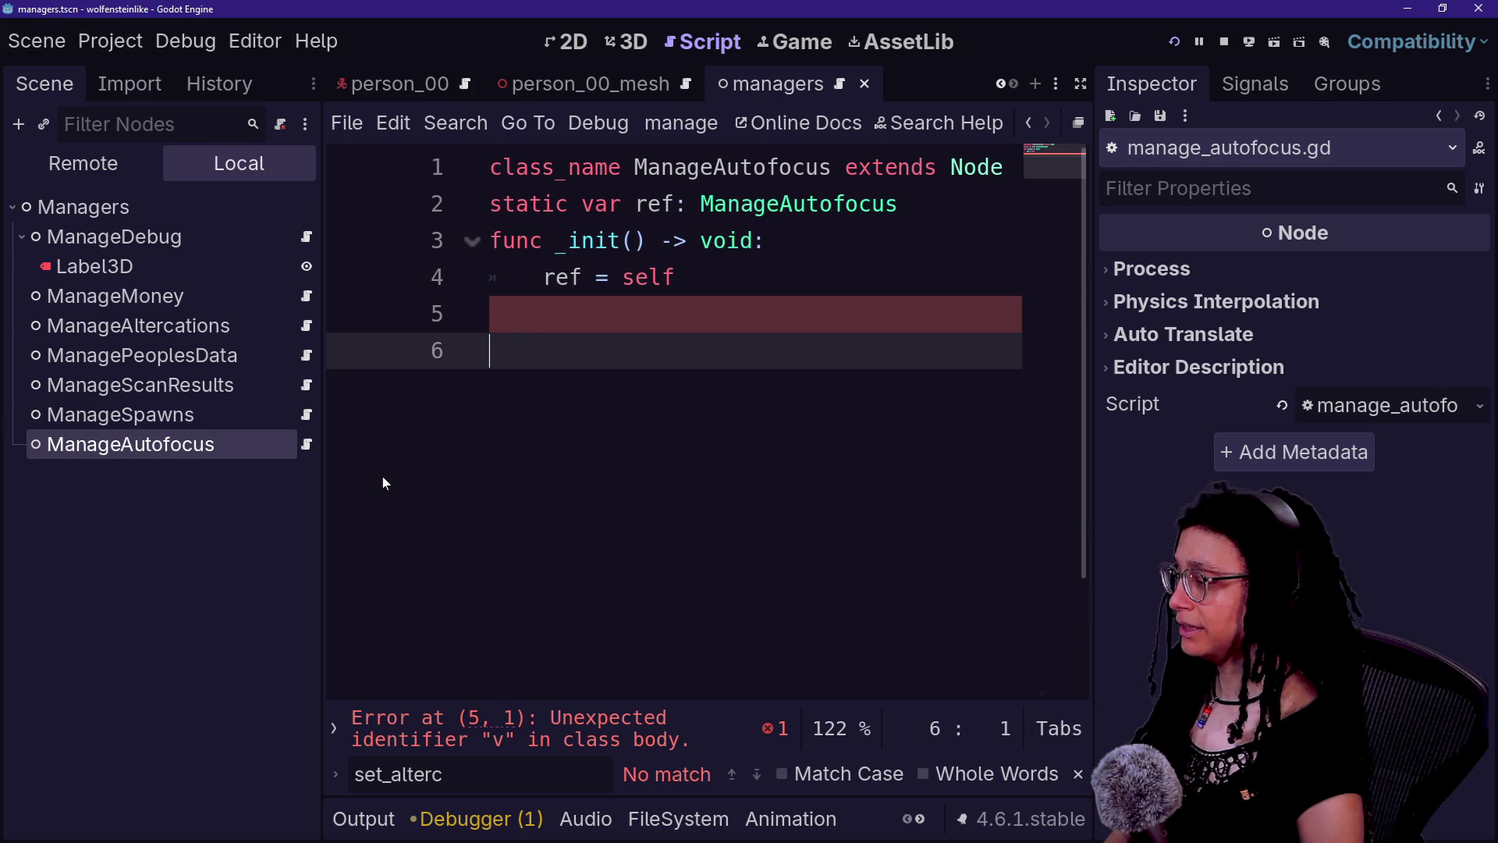
text(v)
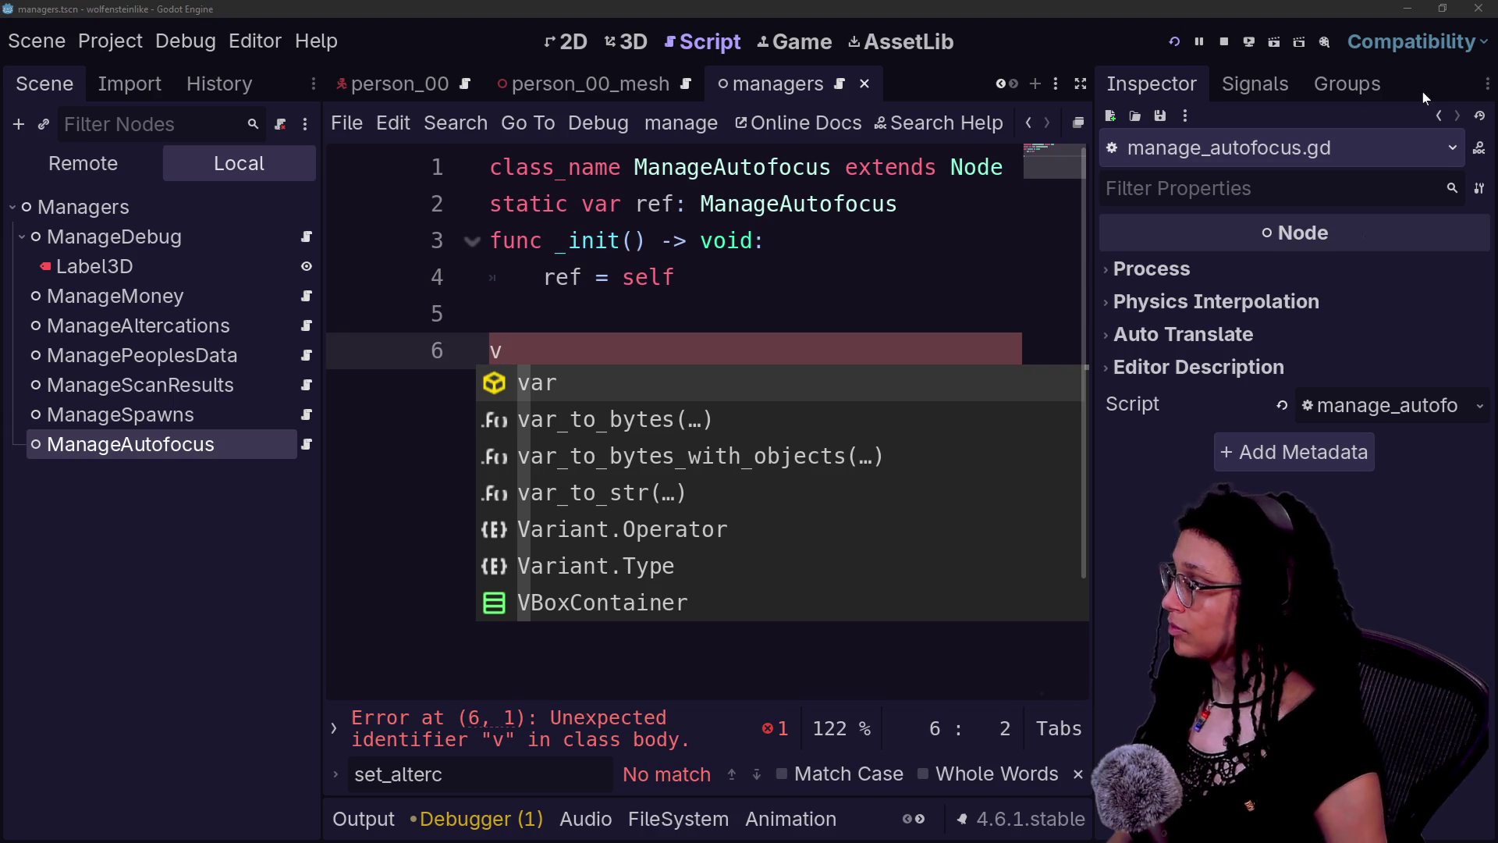
- Declare var _seen_faces: Array[ScanDetection_Point] = [] on line 6
key(Return)
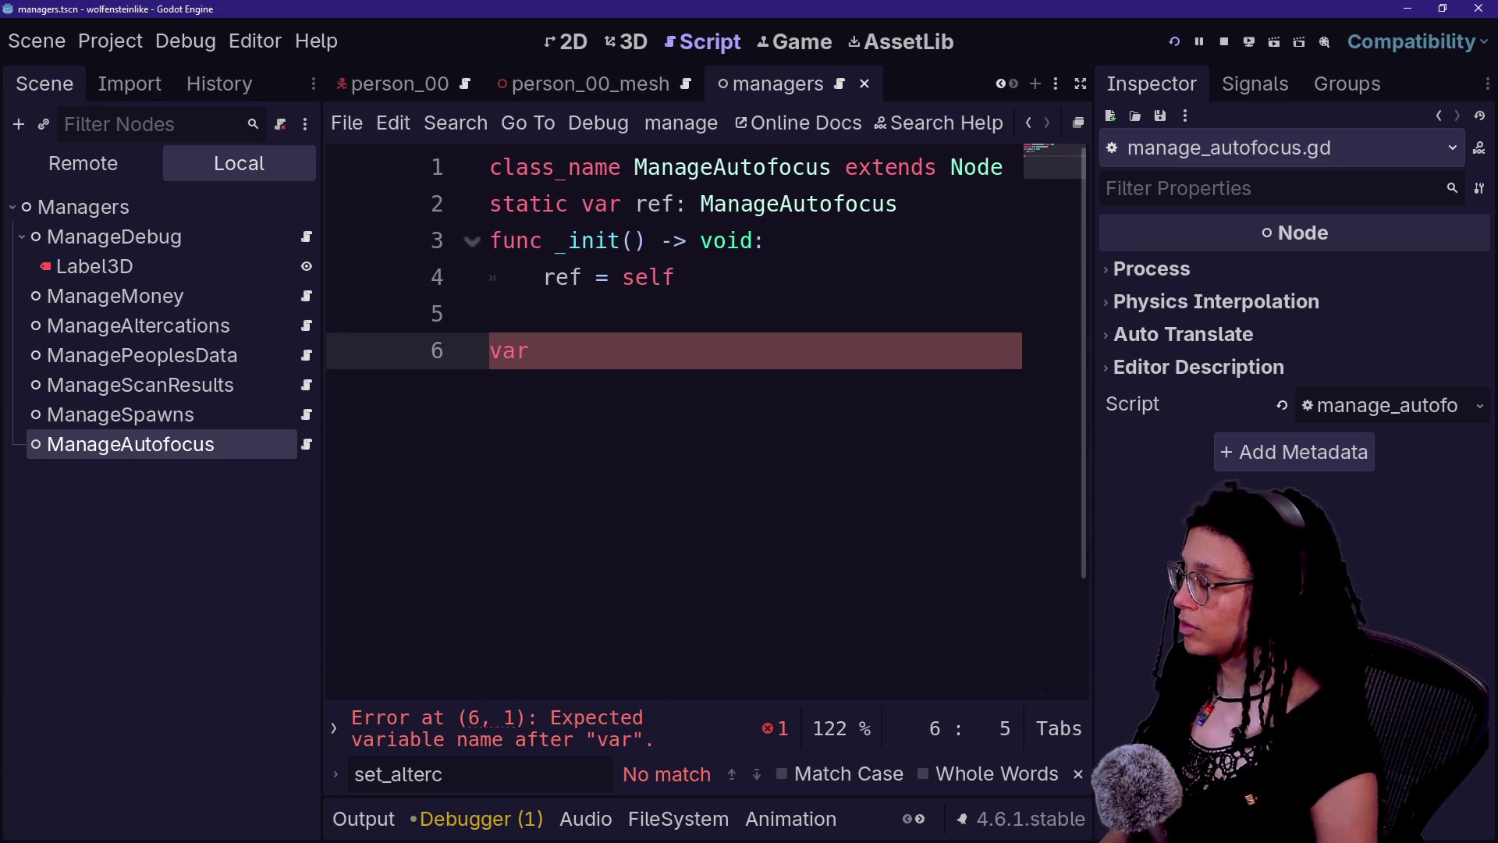
text(visib)
key(BackSpace)
key(BackSpace)
key(BackSpace)
text(seen)
key(BackSpace)
key(BackSpace)
key(BackSpace)
text(se)
key(BackSpace)
key(BackSpace)
text(_seen_faces)
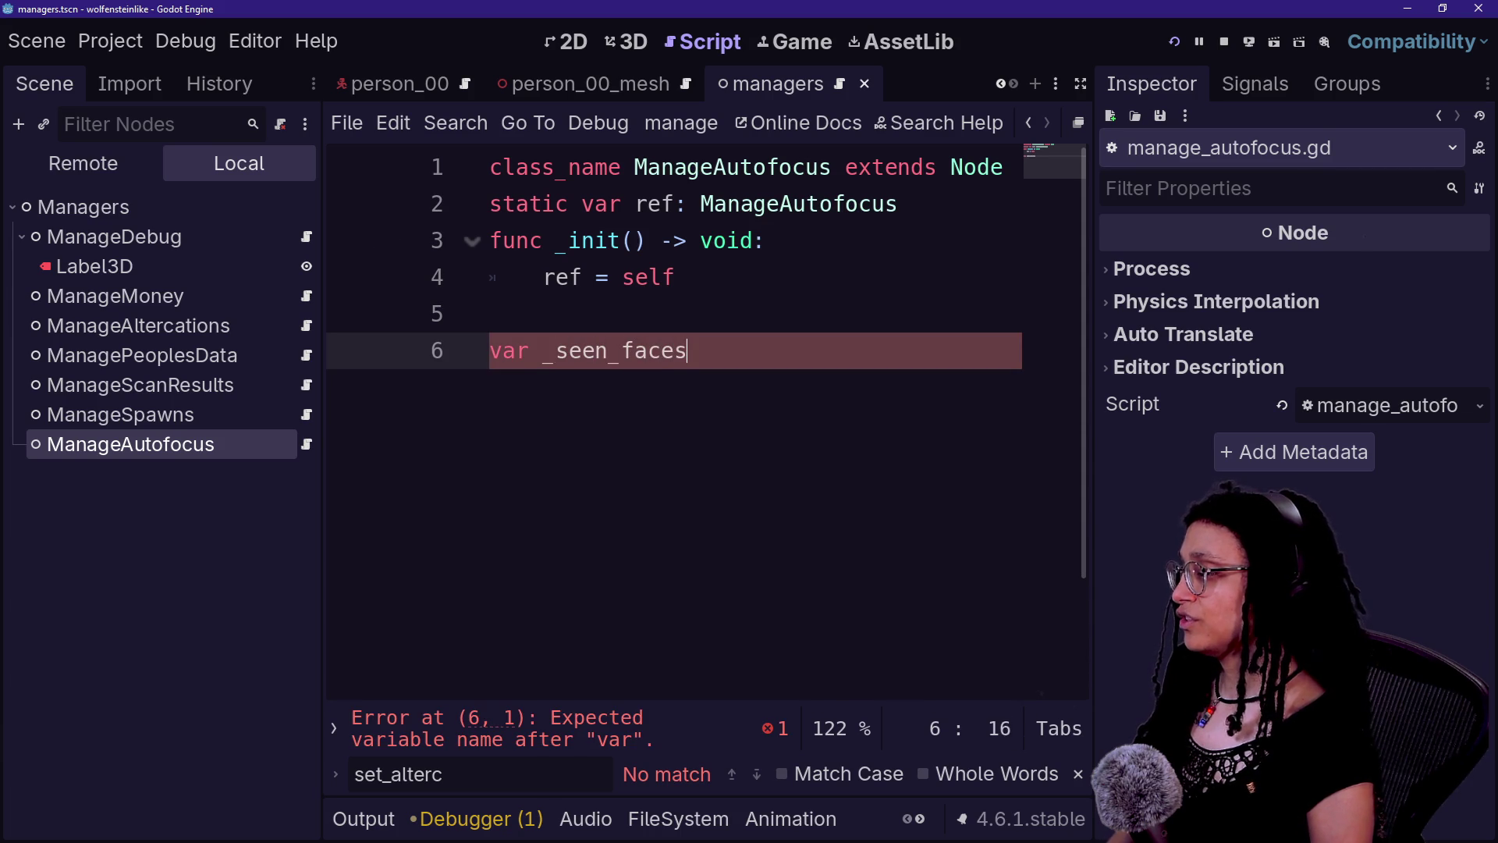
text(: Array[)
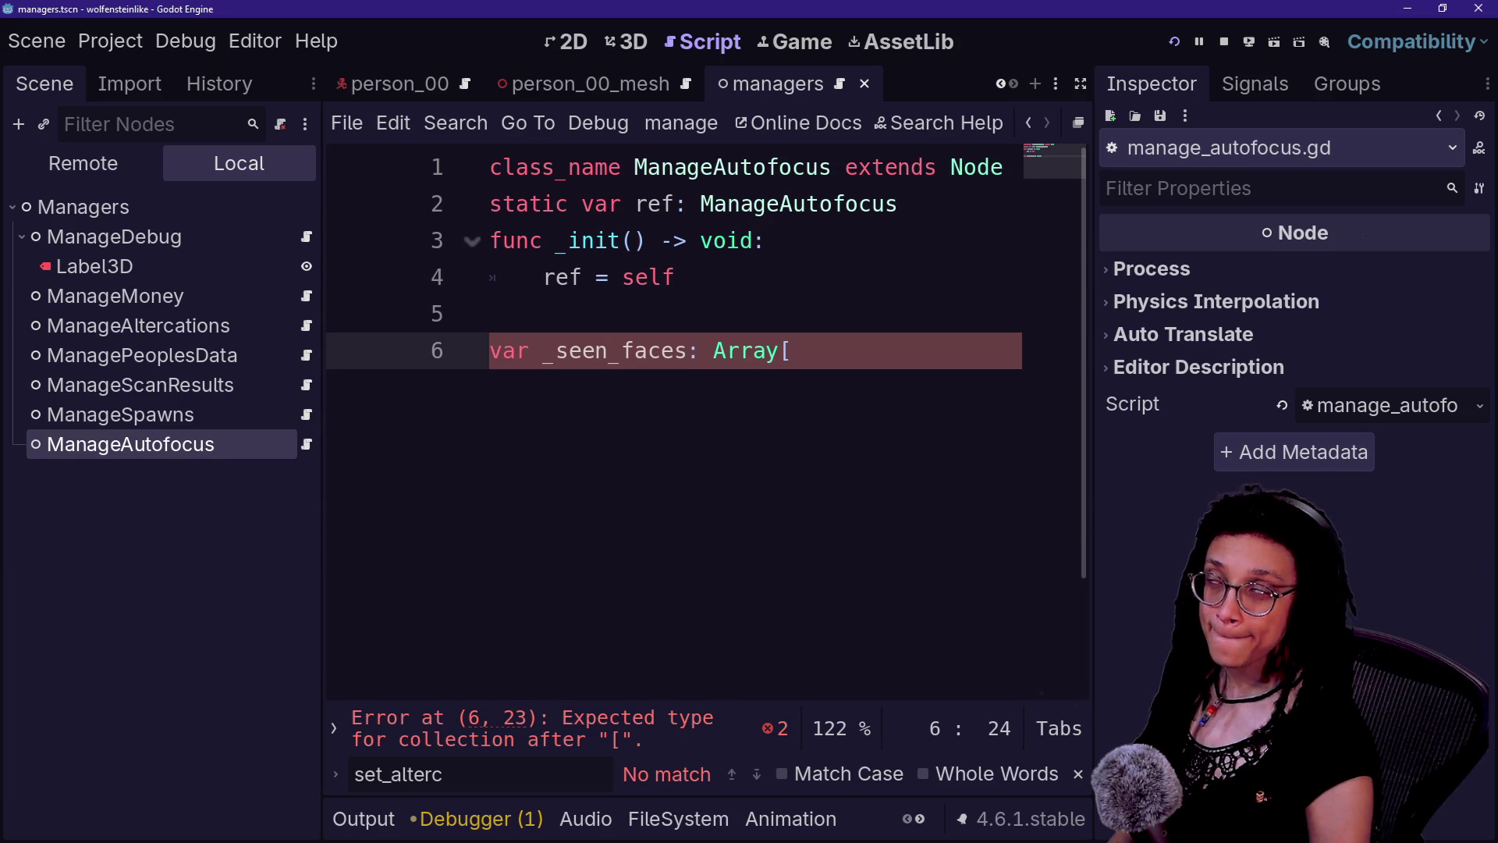
text(Scan)
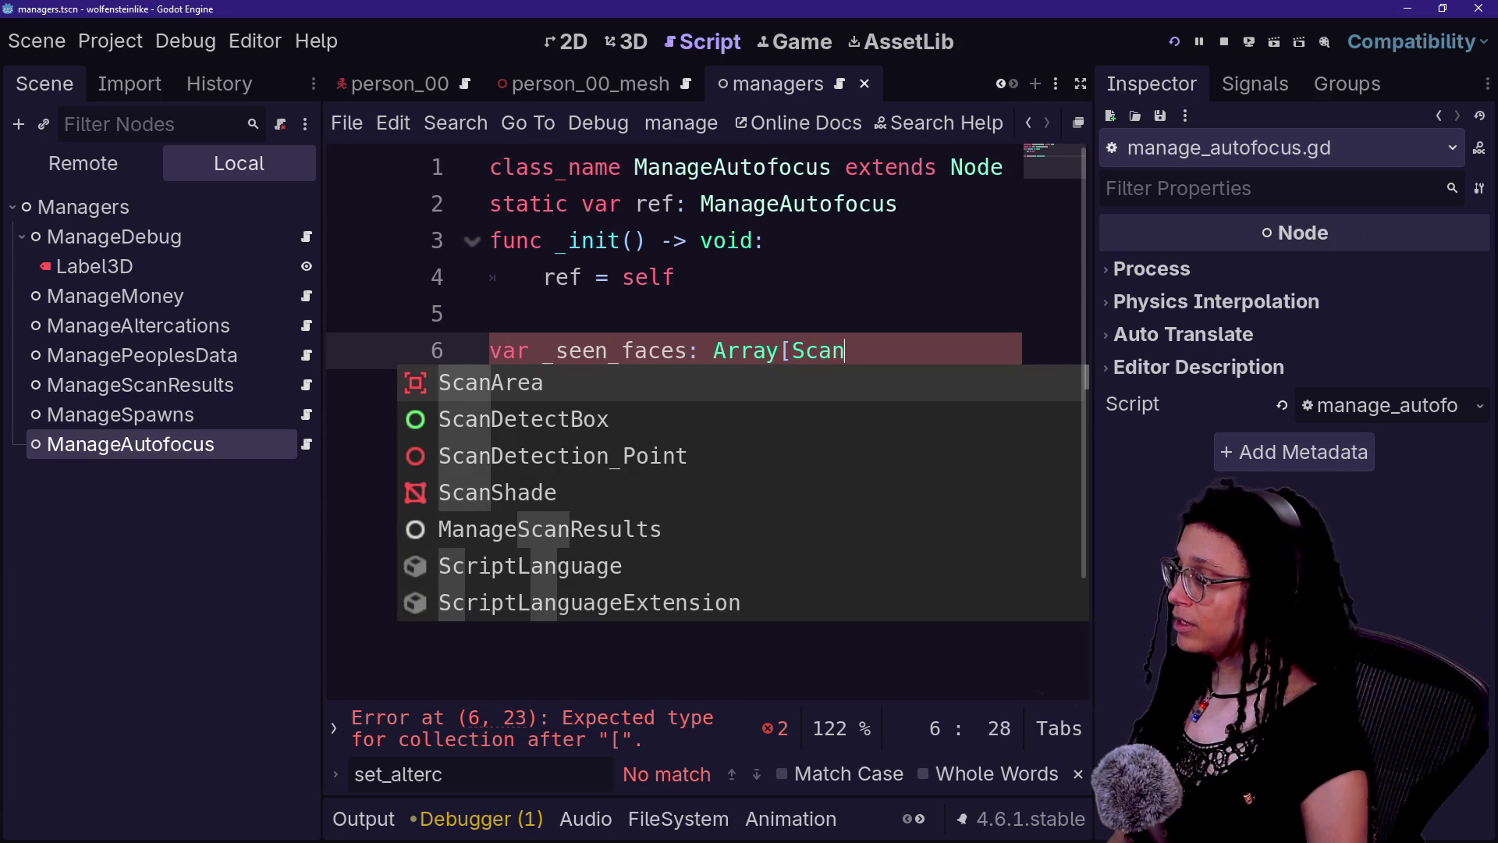
key(Down)
key(Down)
key(Return)
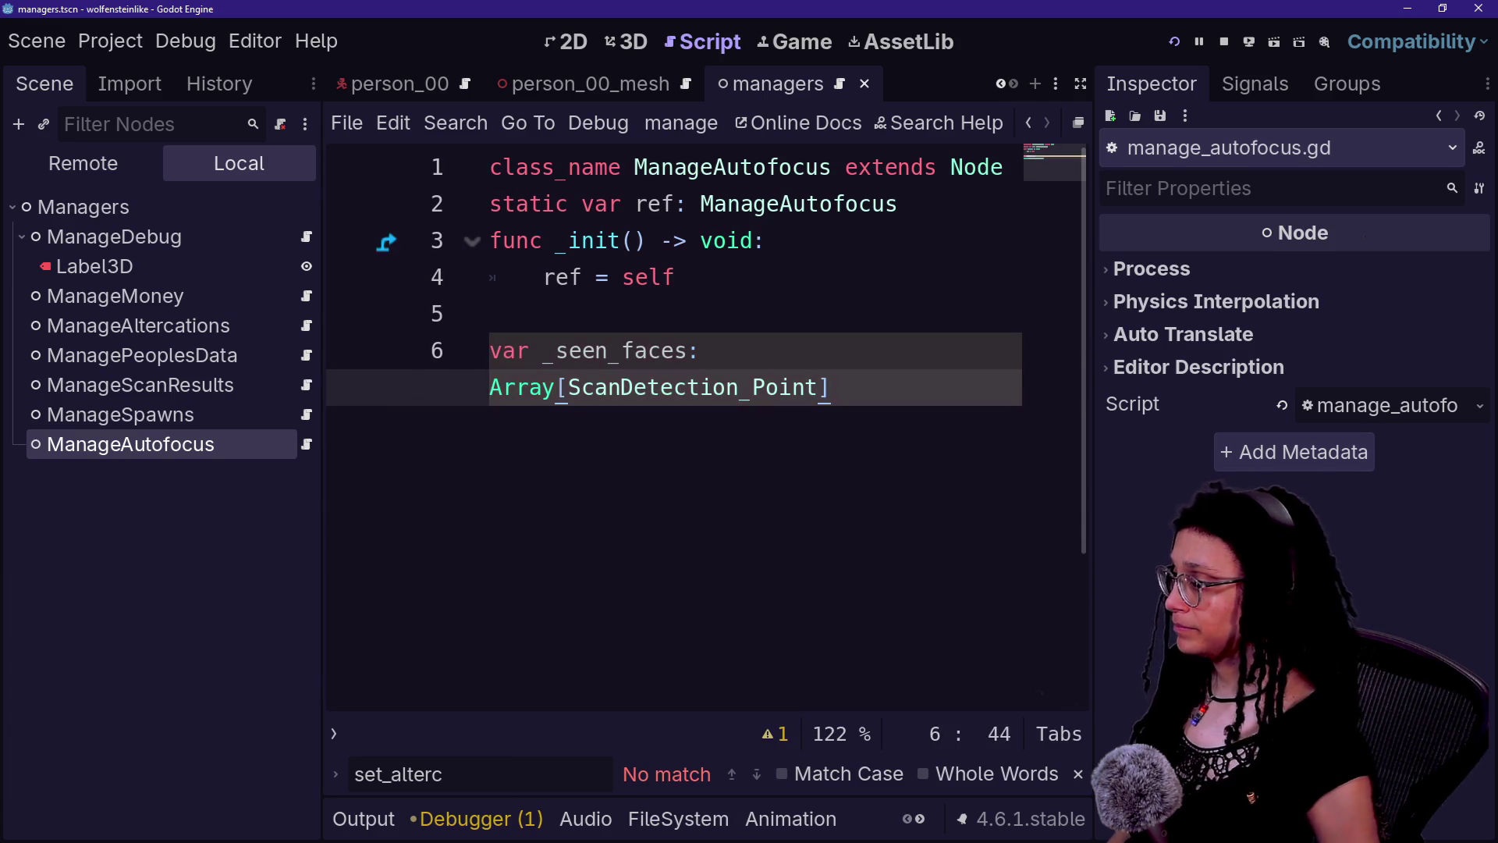
key(Return)
key(Return)
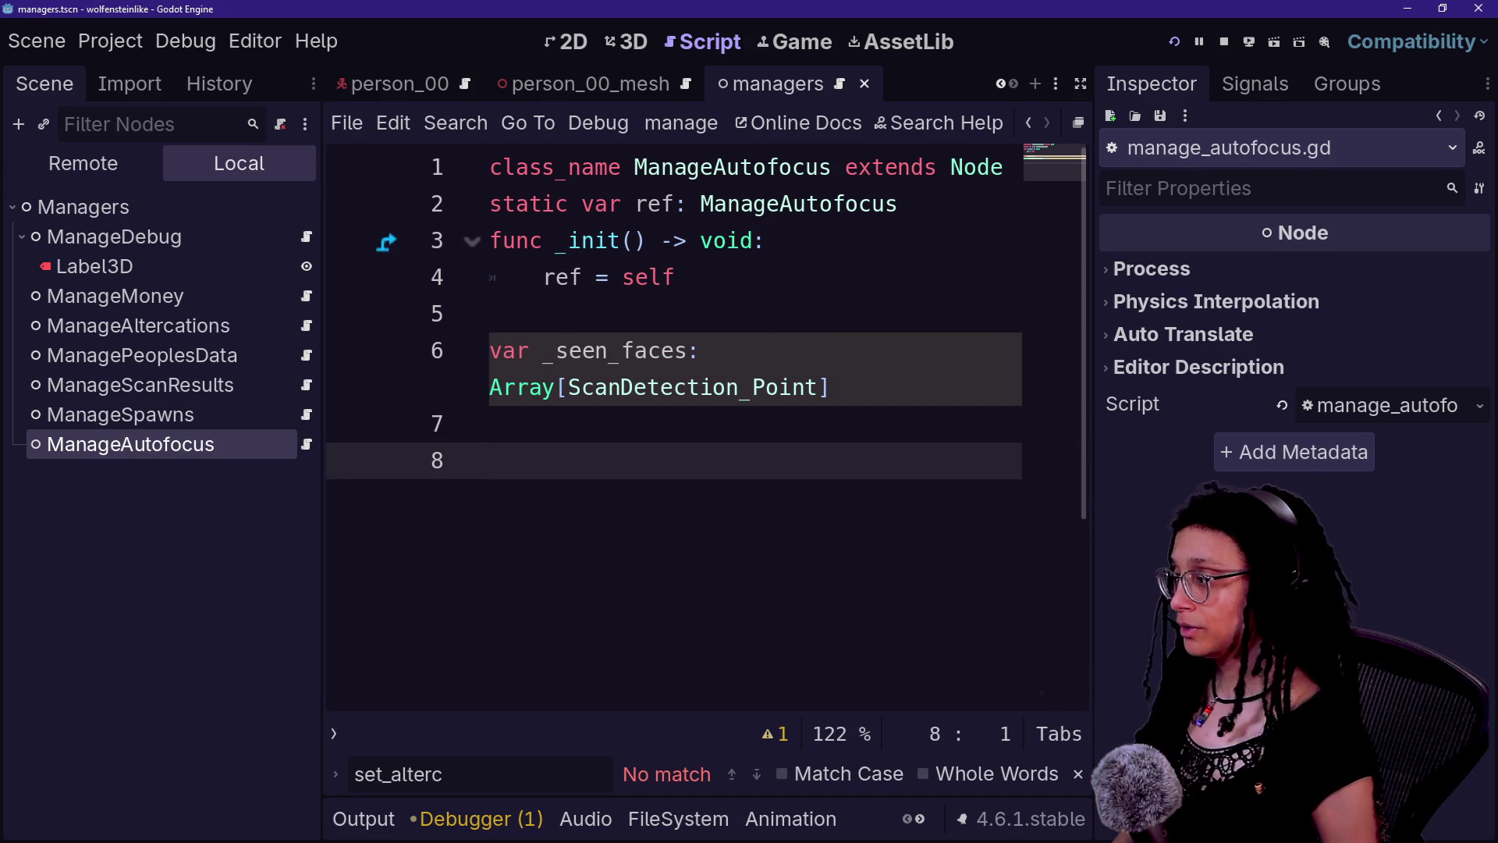
key(ctrl+s)
key(Left)
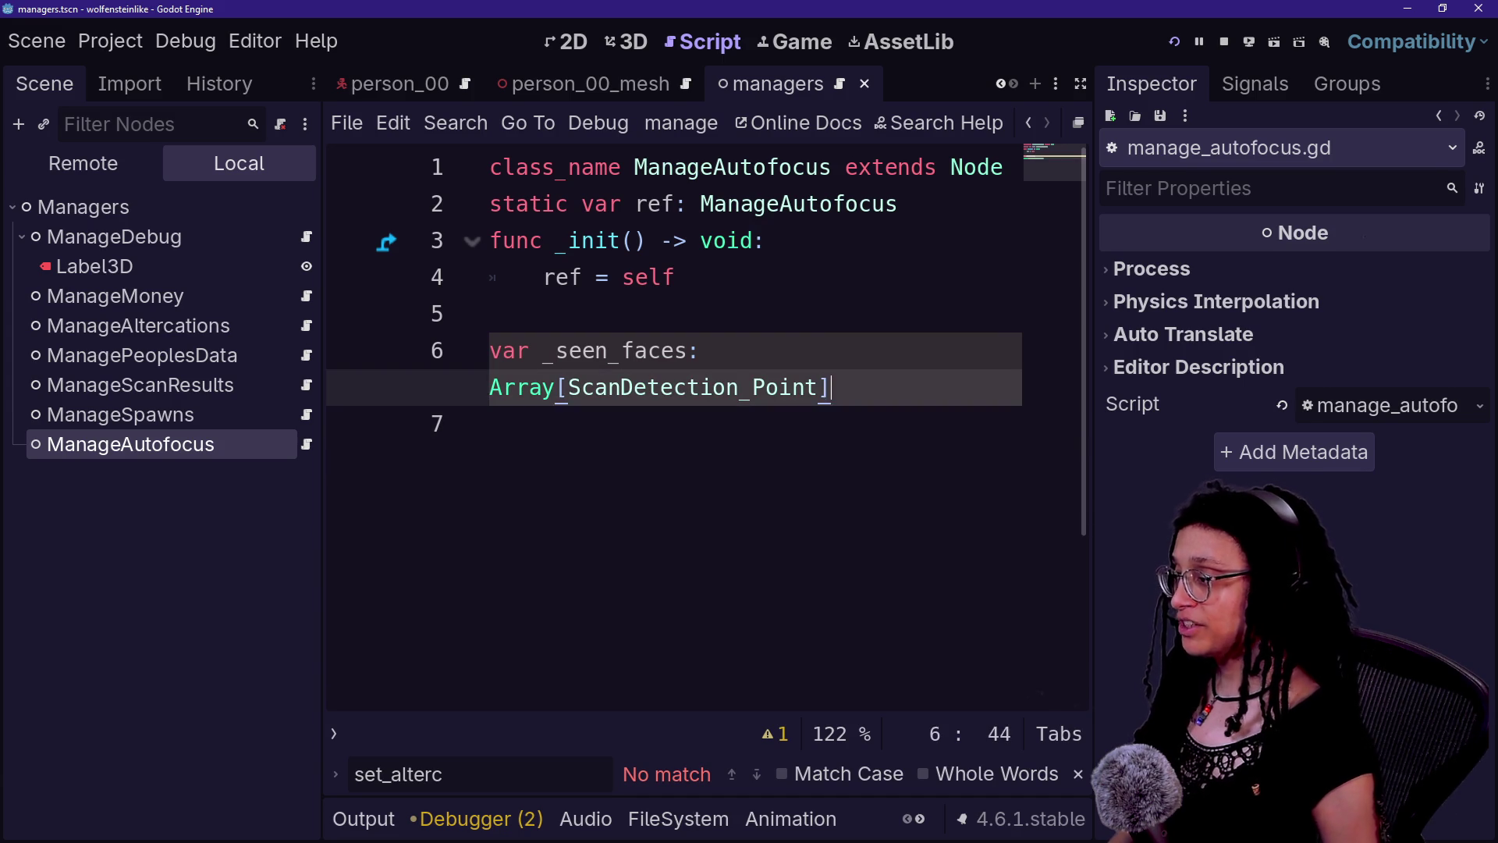
text(= ])
- Write the signature func include_seen_face(indeed:bool) -> void: below, enlarging the code view
key(Return)
key(Return)
text(func )
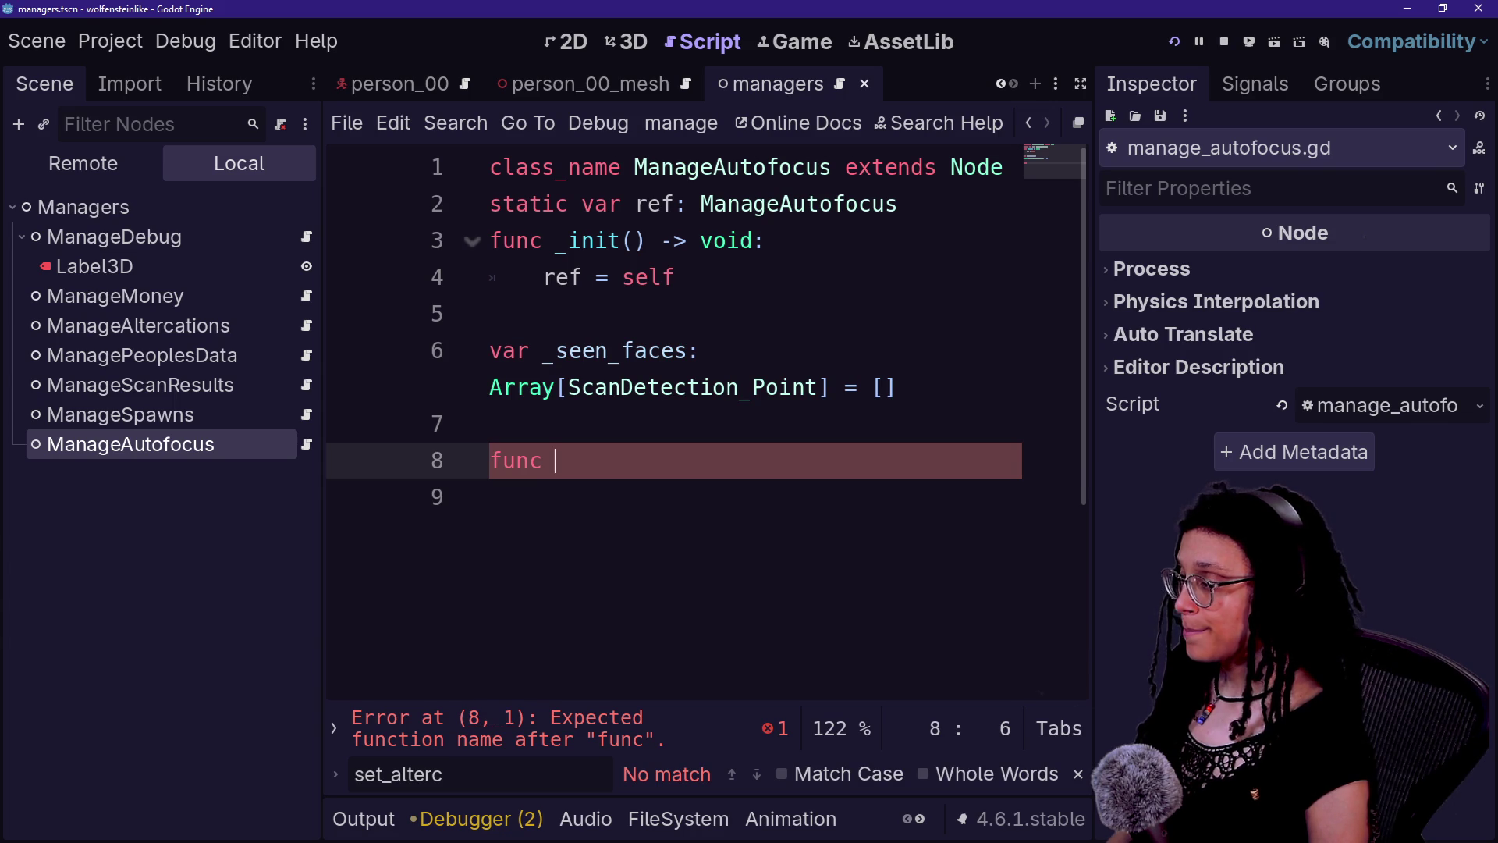
text(update_seen_faces()
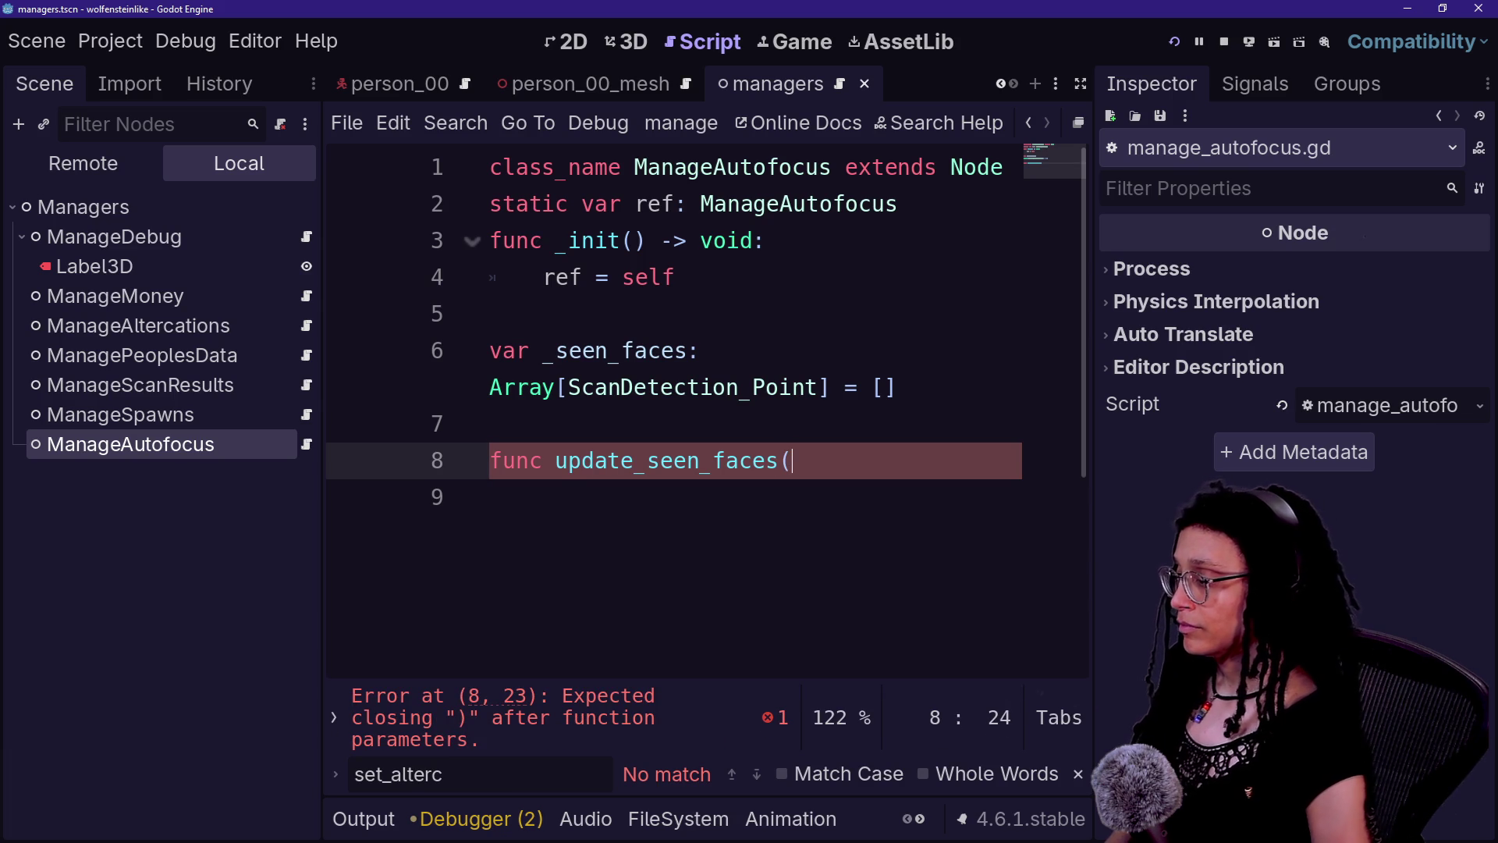
text(add)
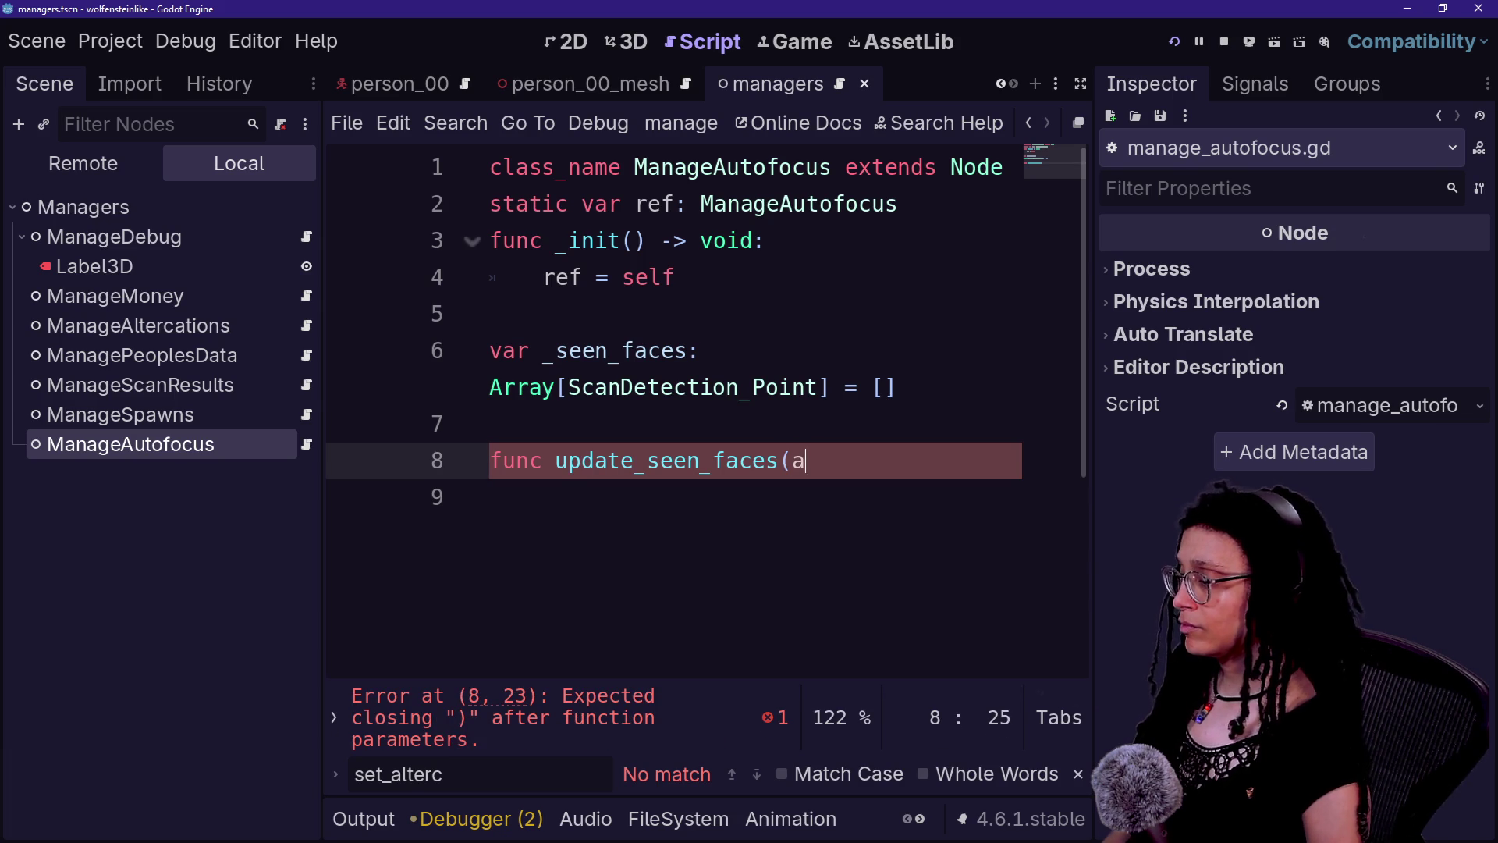
key(BackSpace)
key(BackSpace)
key(BackSpace)
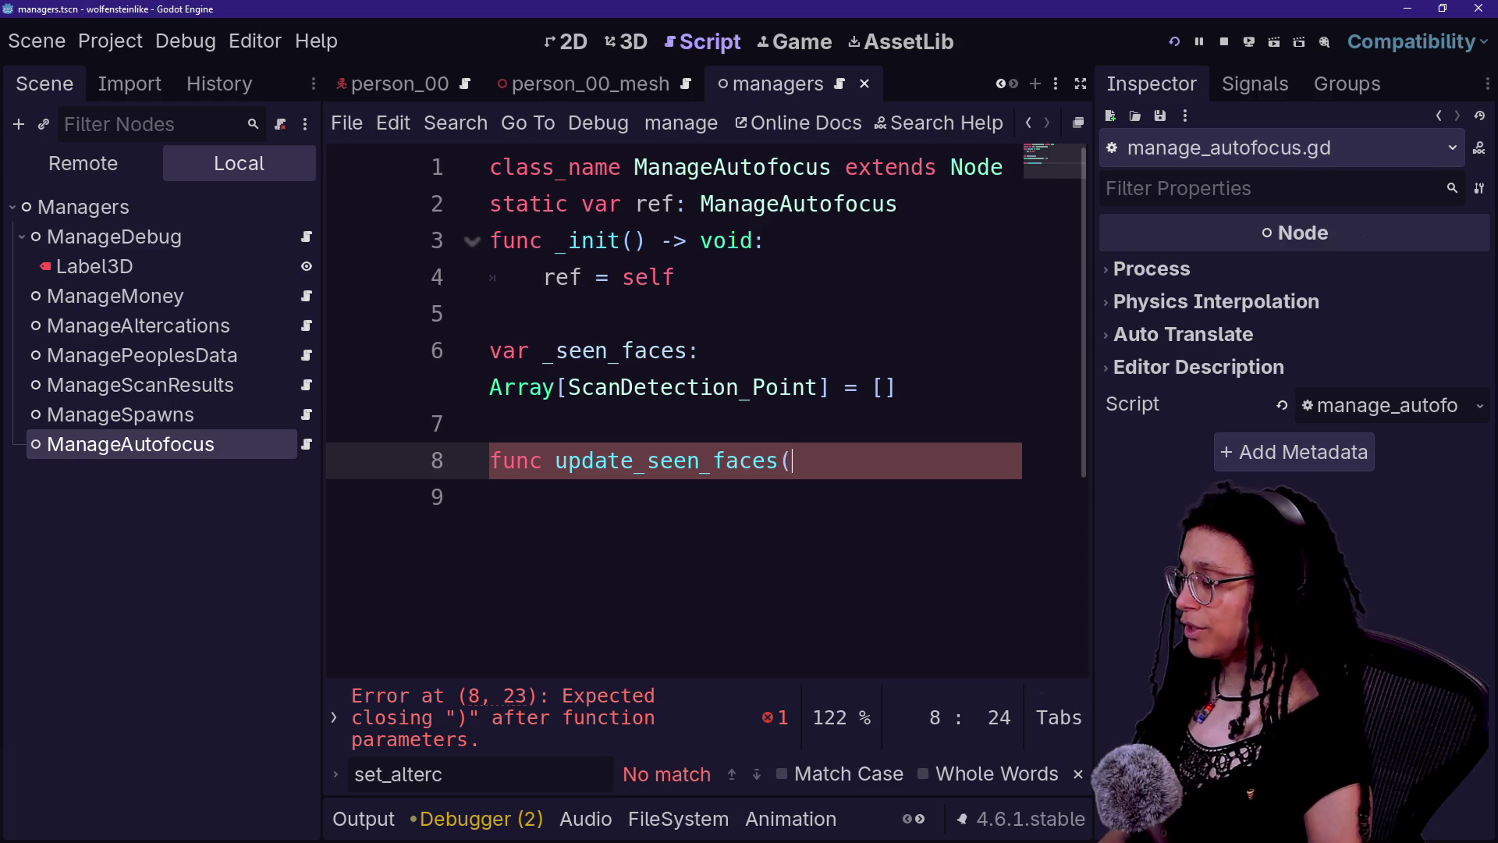
text(a)
key(BackSpace)
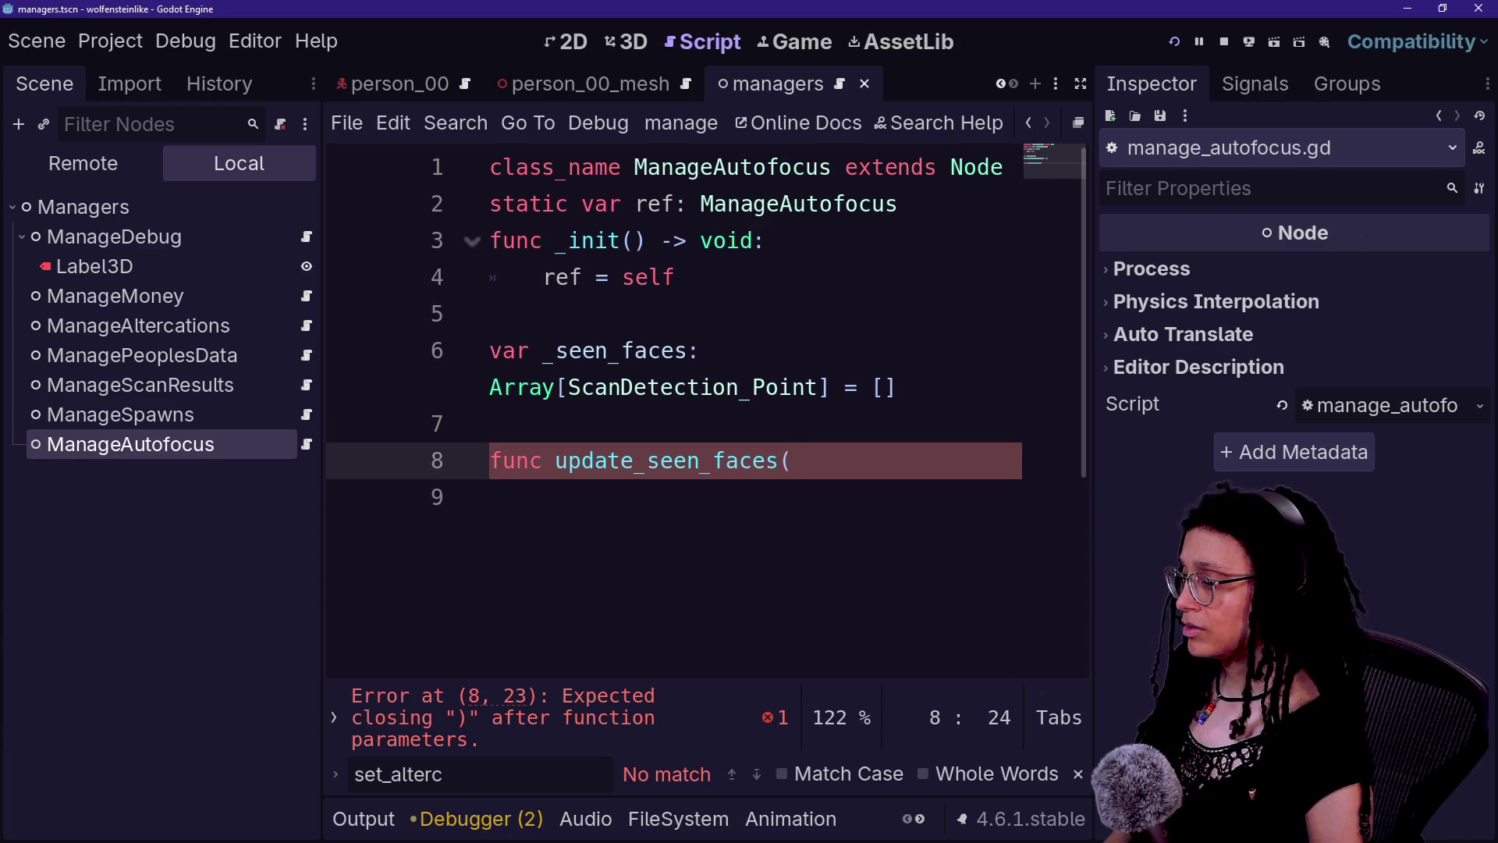
text(add_or_)
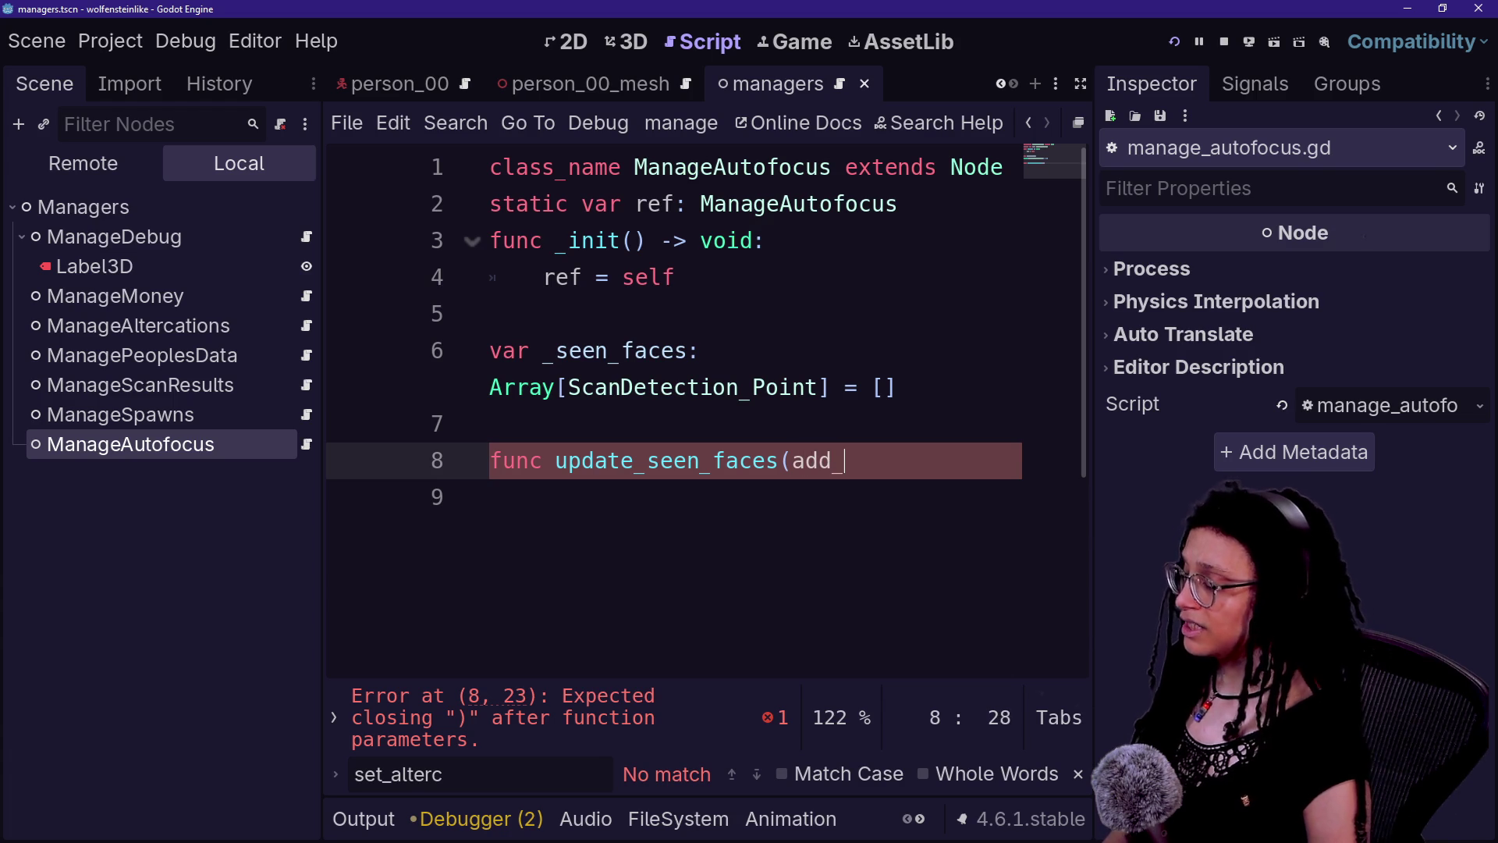
text(remove)
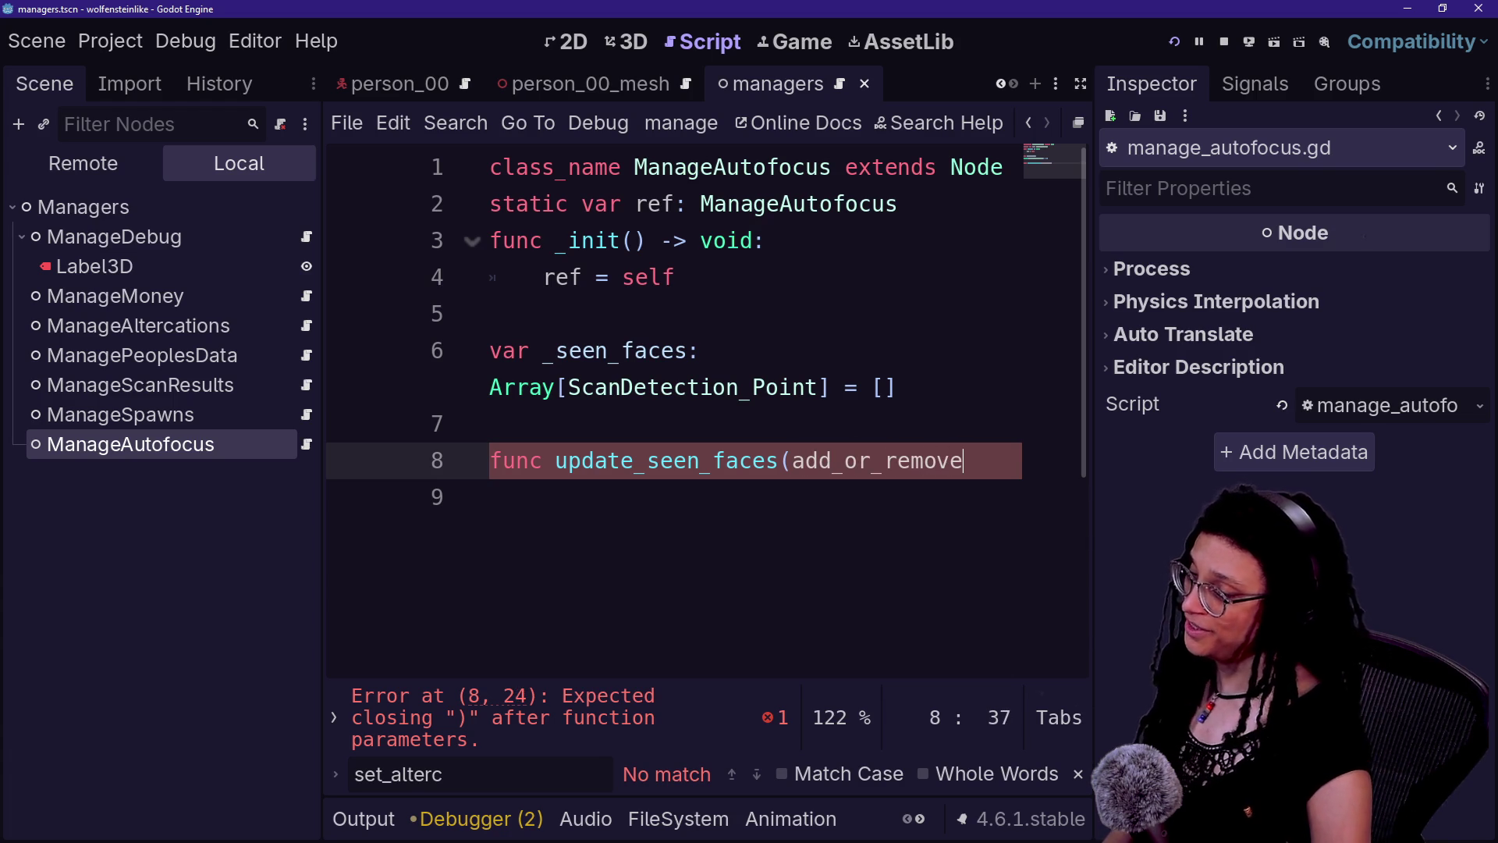
key(ctrl+shift+F11)
key(BackSpace)
key(BackSpace)
key(BackSpace)
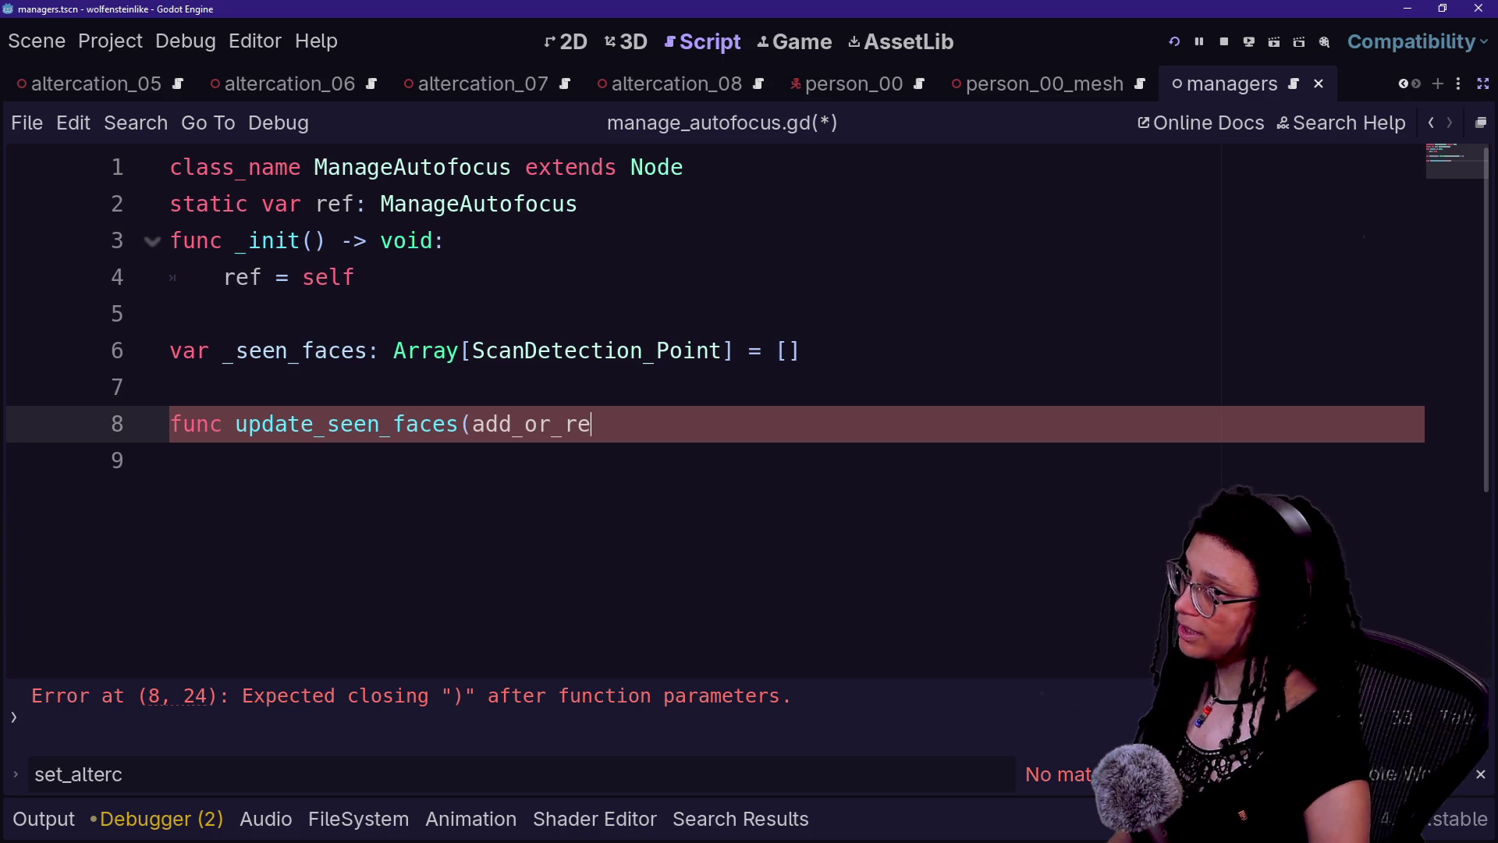
key(ctrl+equal)
key(BackSpace)
key(BackSpace)
key(BackSpace)
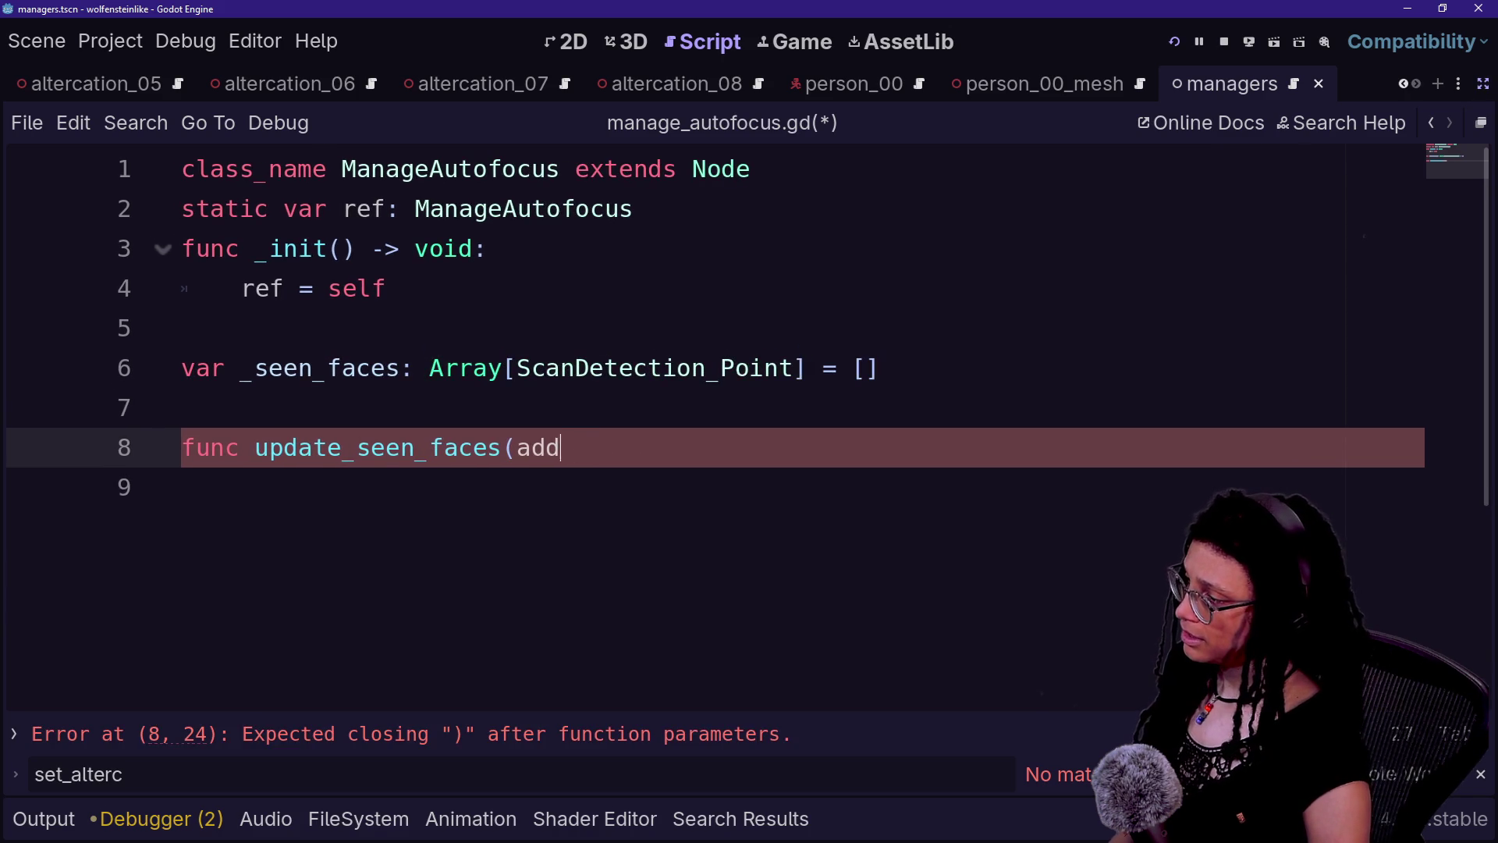
key(ctrl+equal)
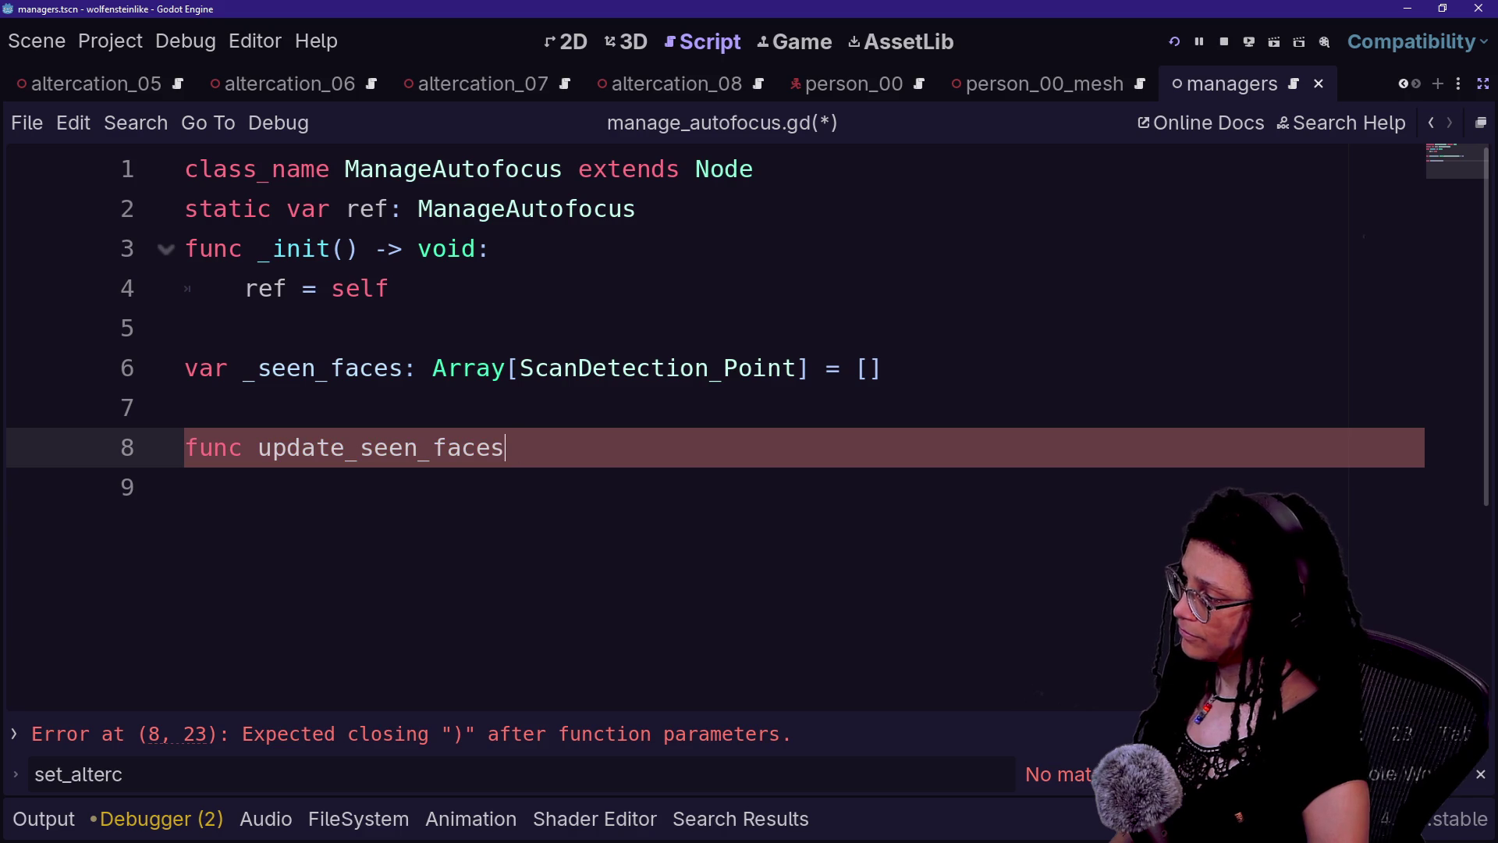
key(BackSpace)
key(BackSpace)
key(BackSpace)
key(BackSpace)
text(in)
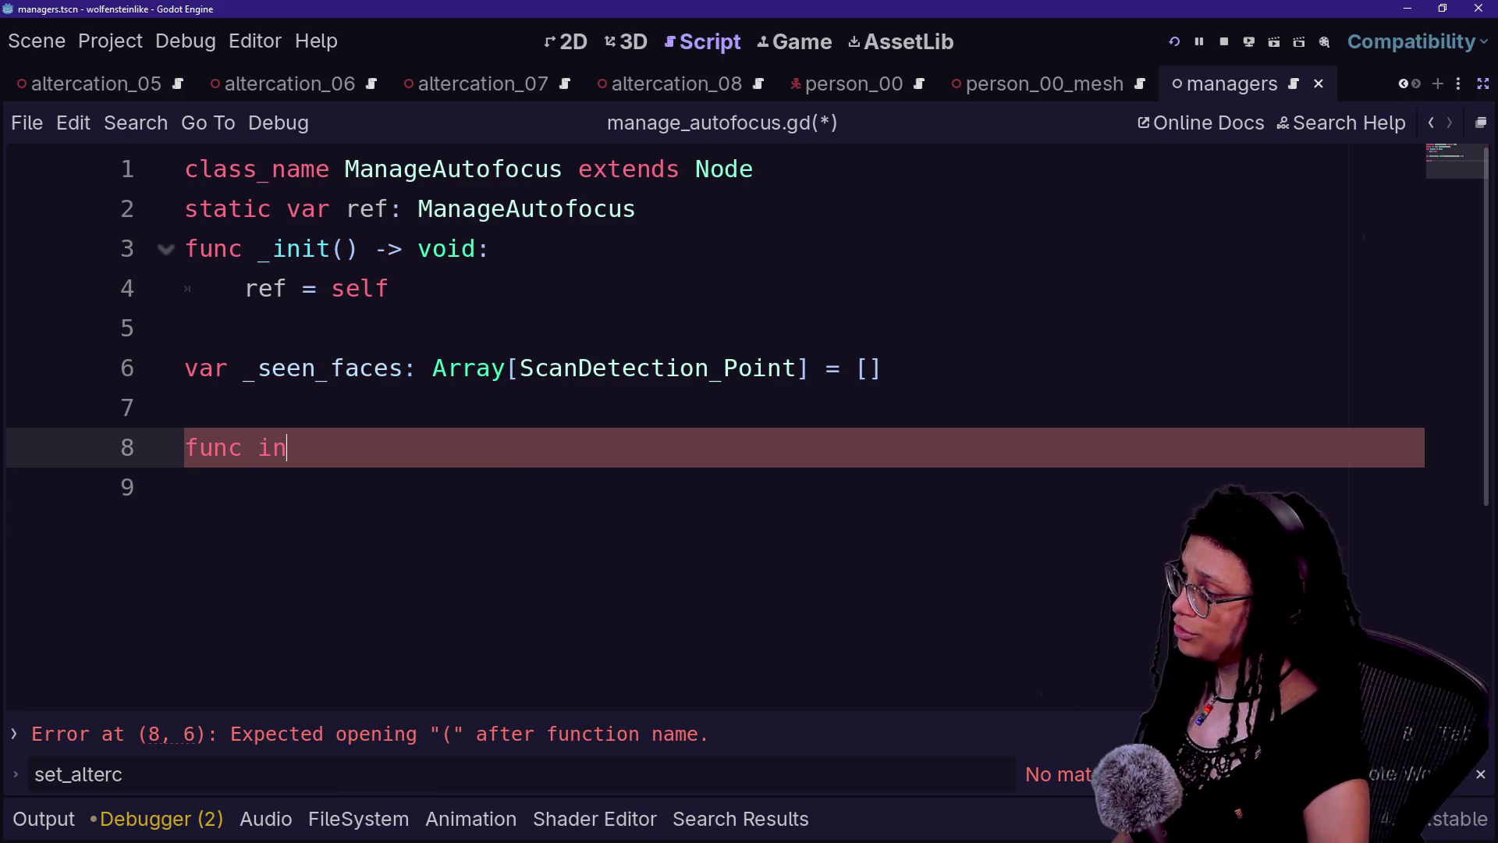
text(clude_seen_face()
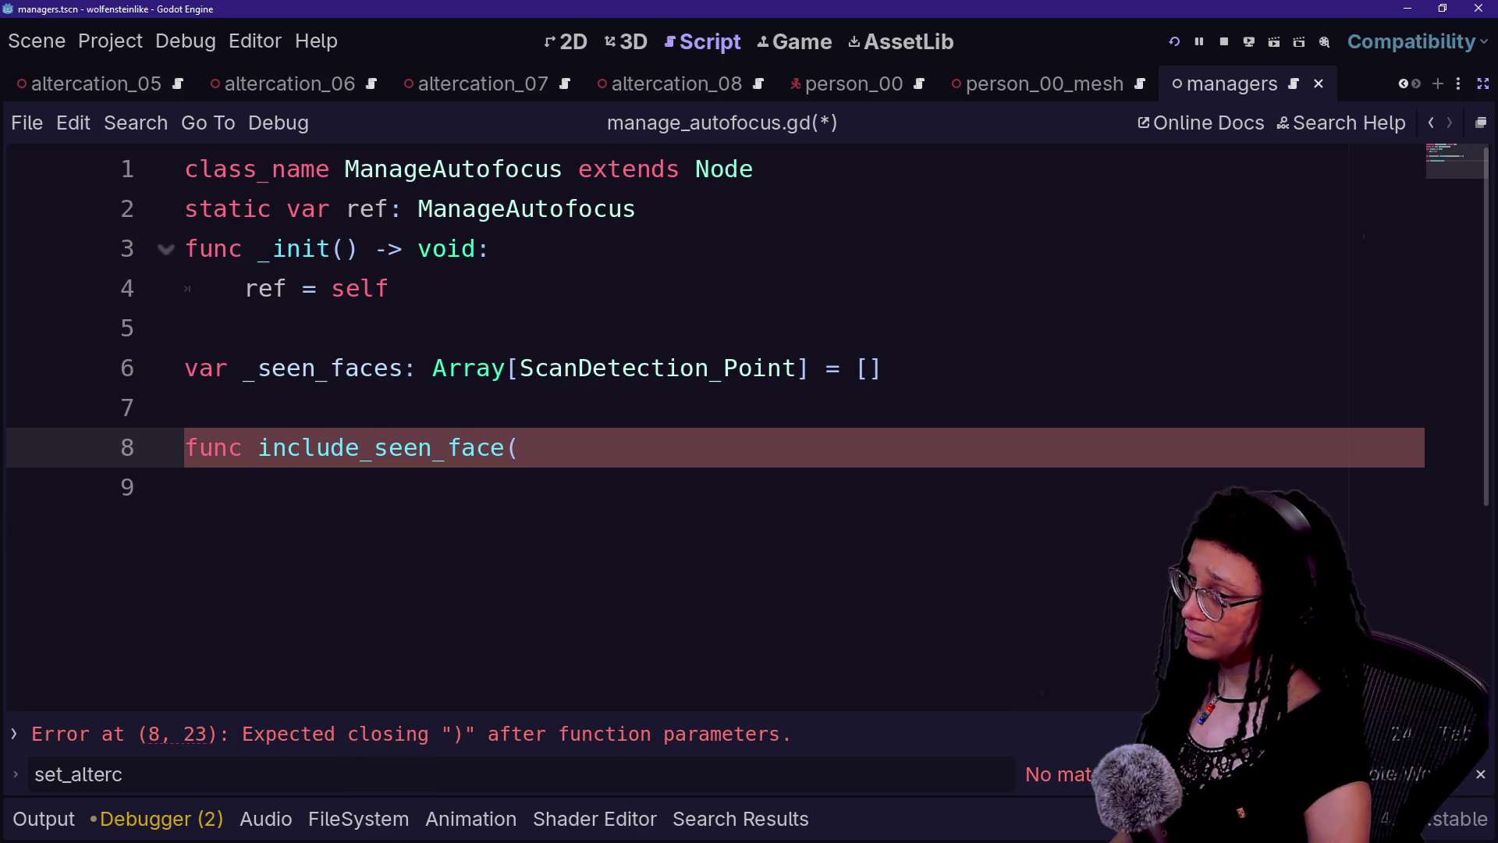
text(indeed:bool) -> void:)
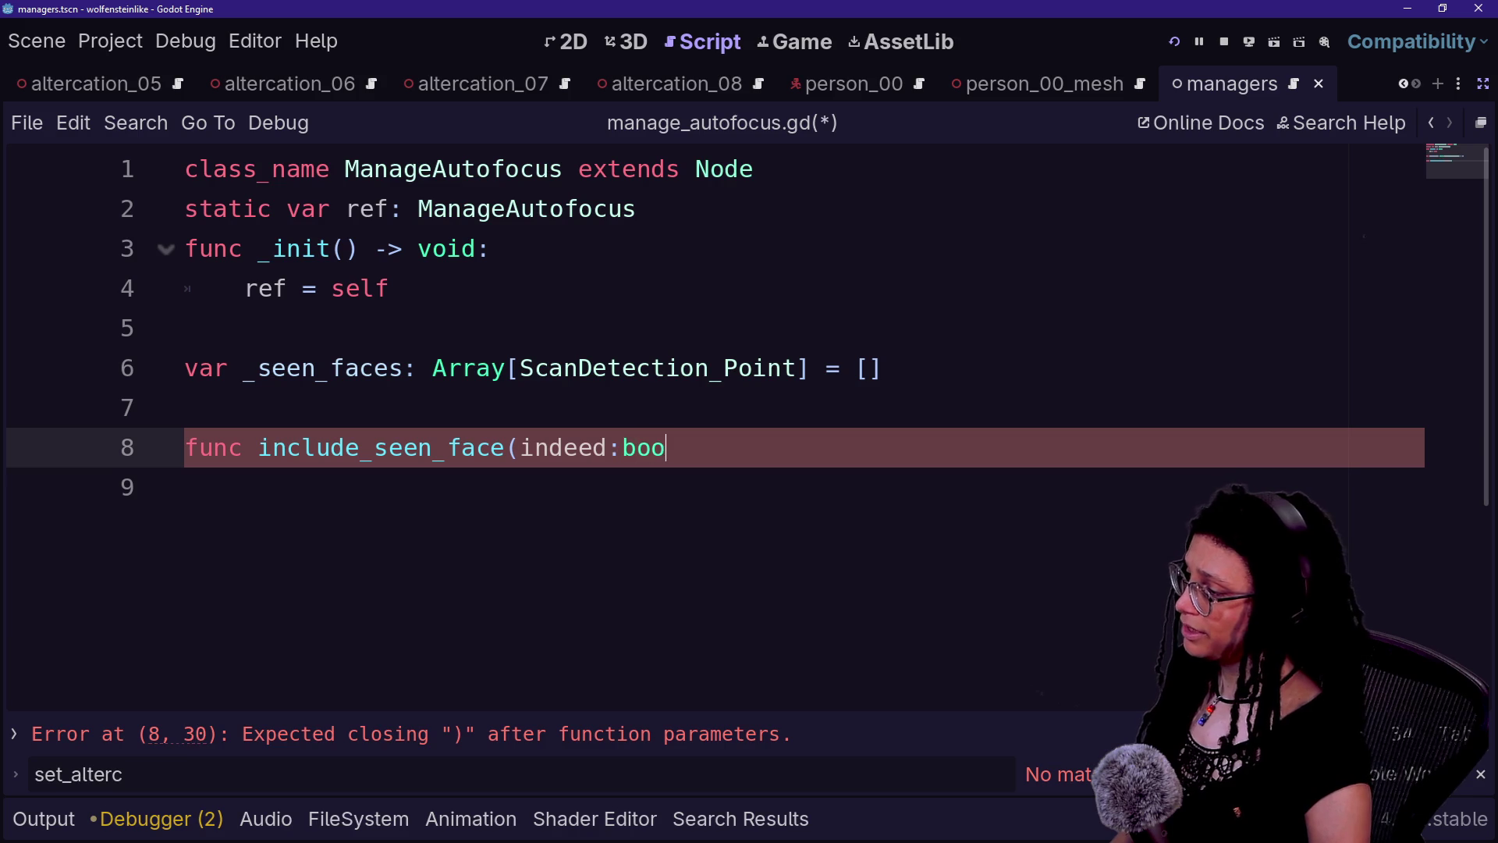
- Add detection_point: ScanDetection_Point as a second parameter after indeed:bool
key(Return)
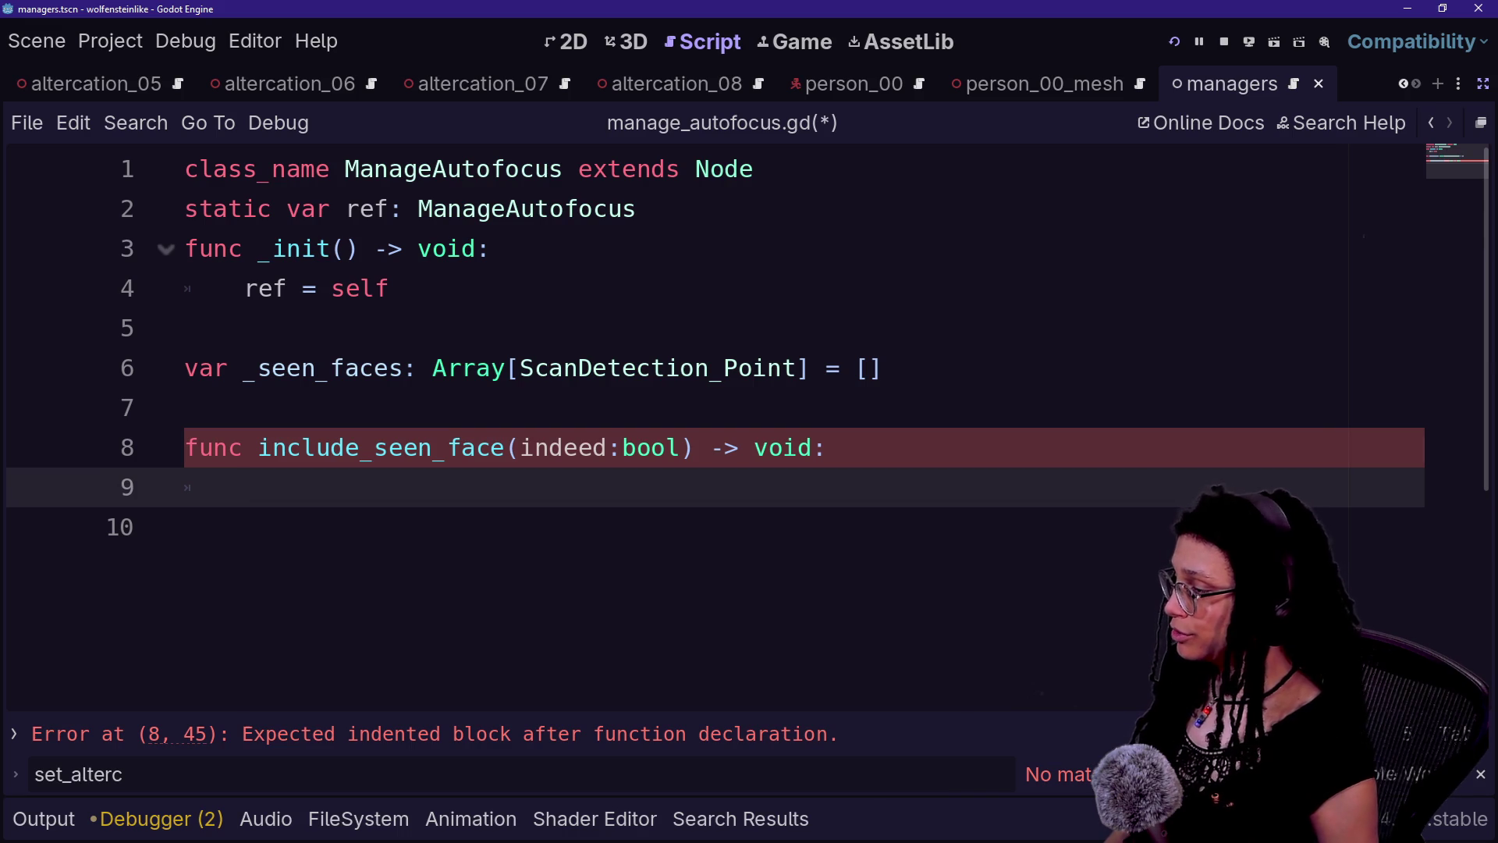
click(682, 447)
text(,)
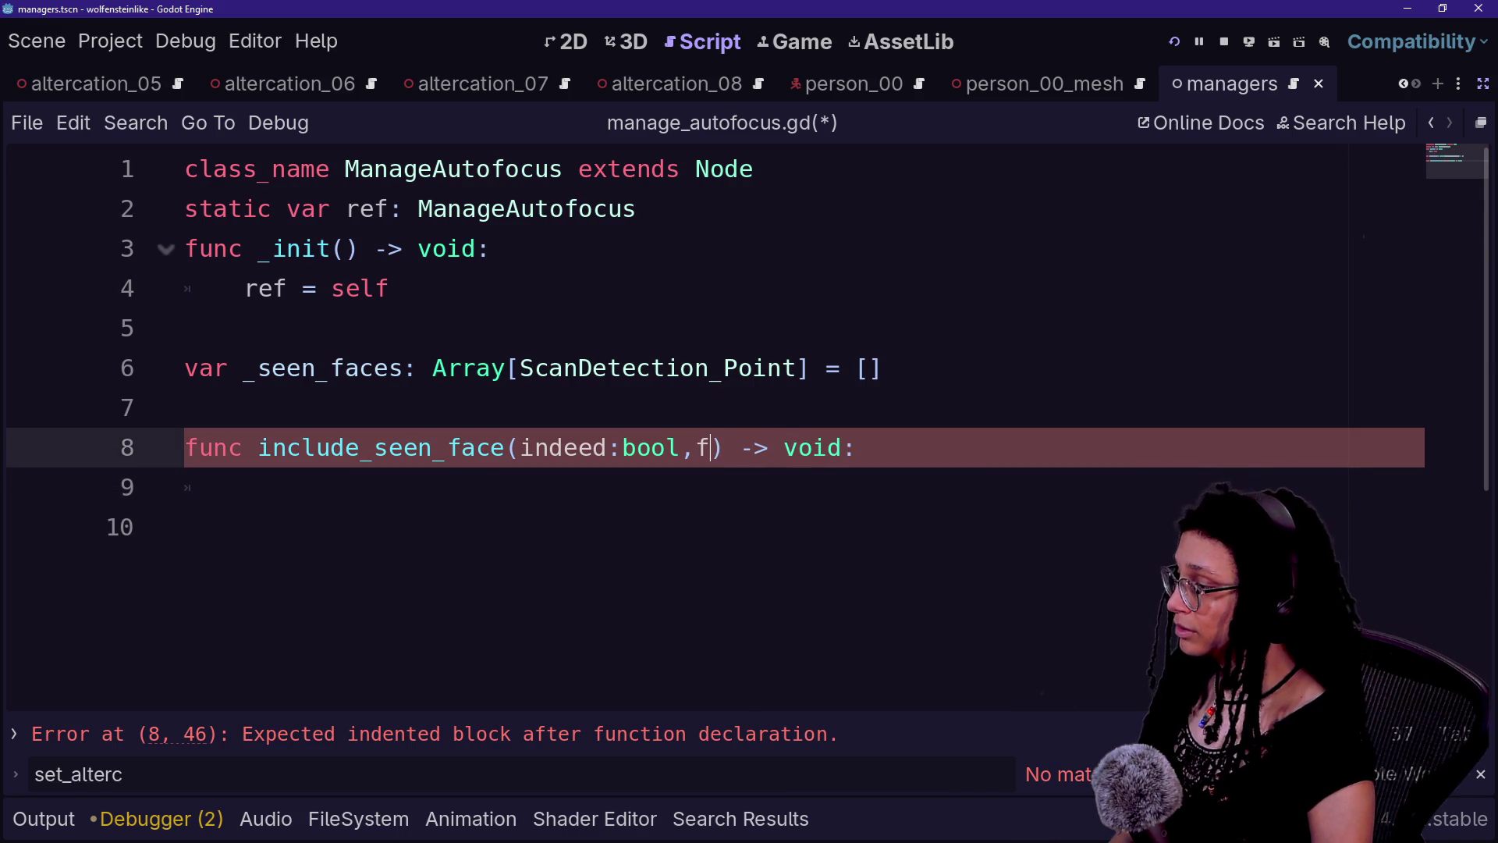
text(detection_point)
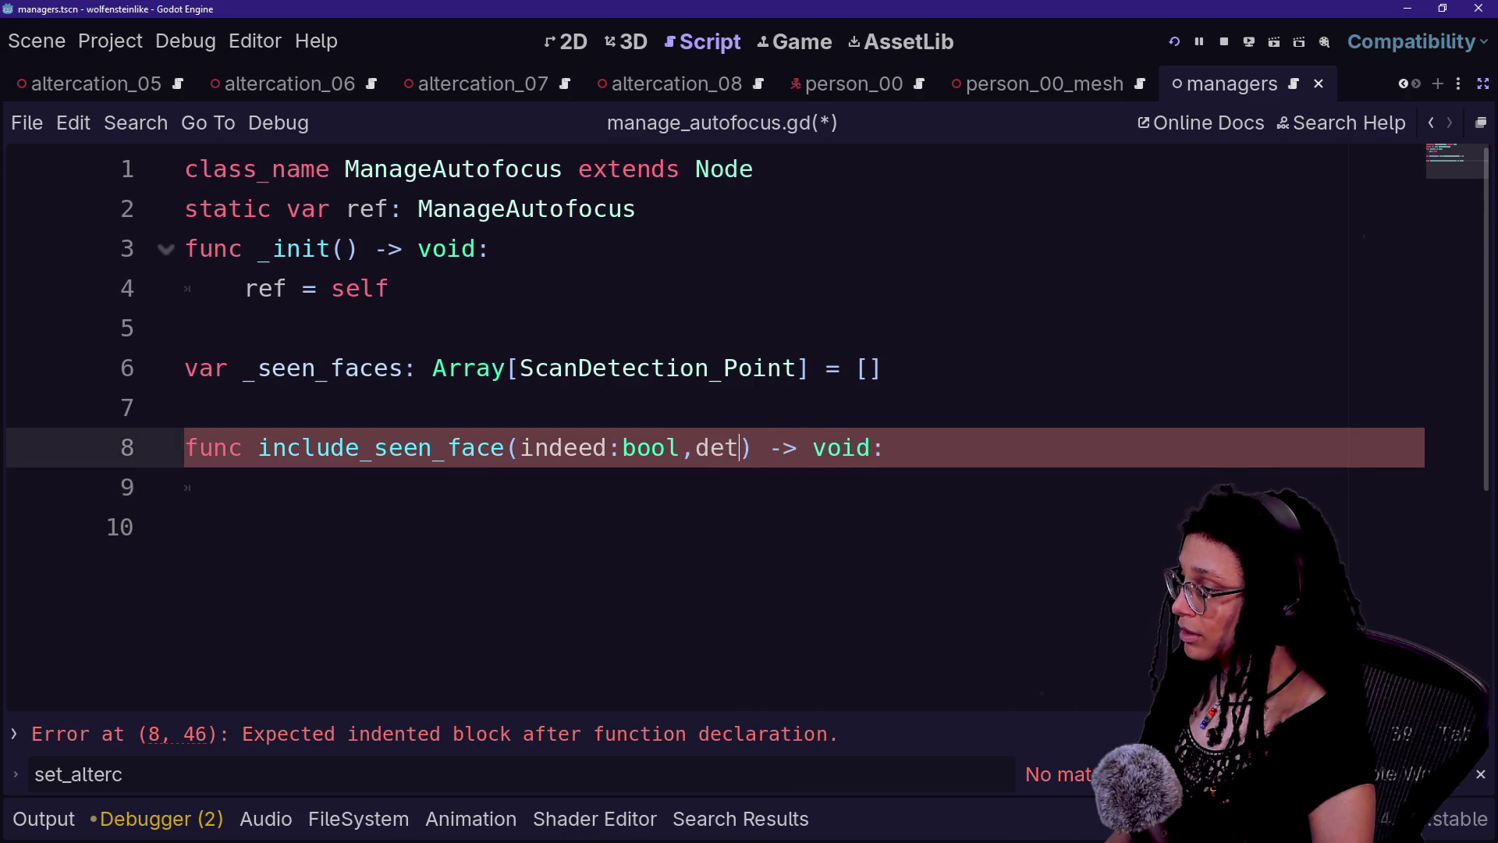
text(: ScanD)
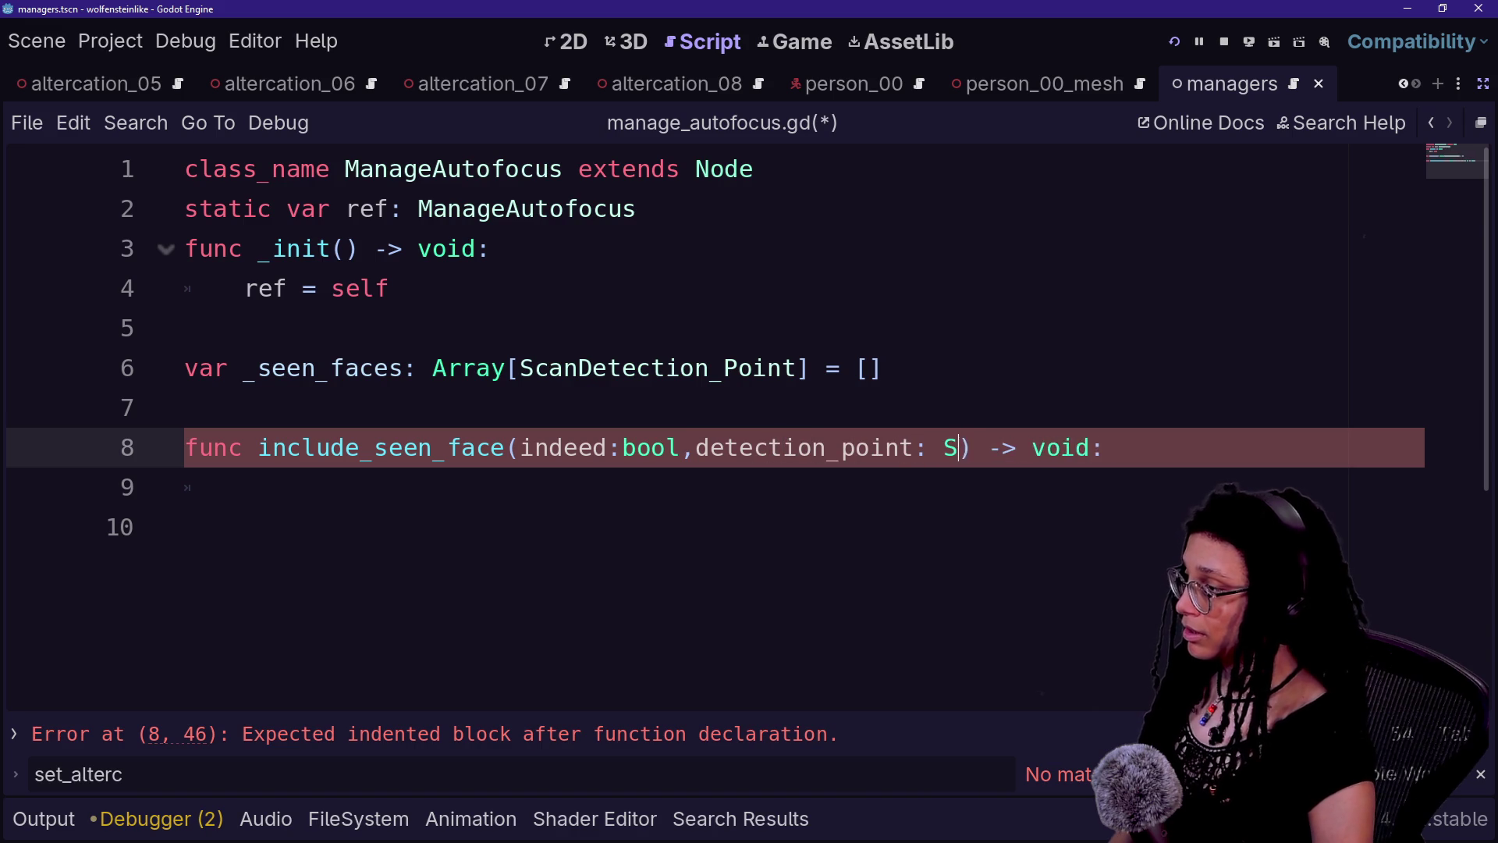
key(Return)
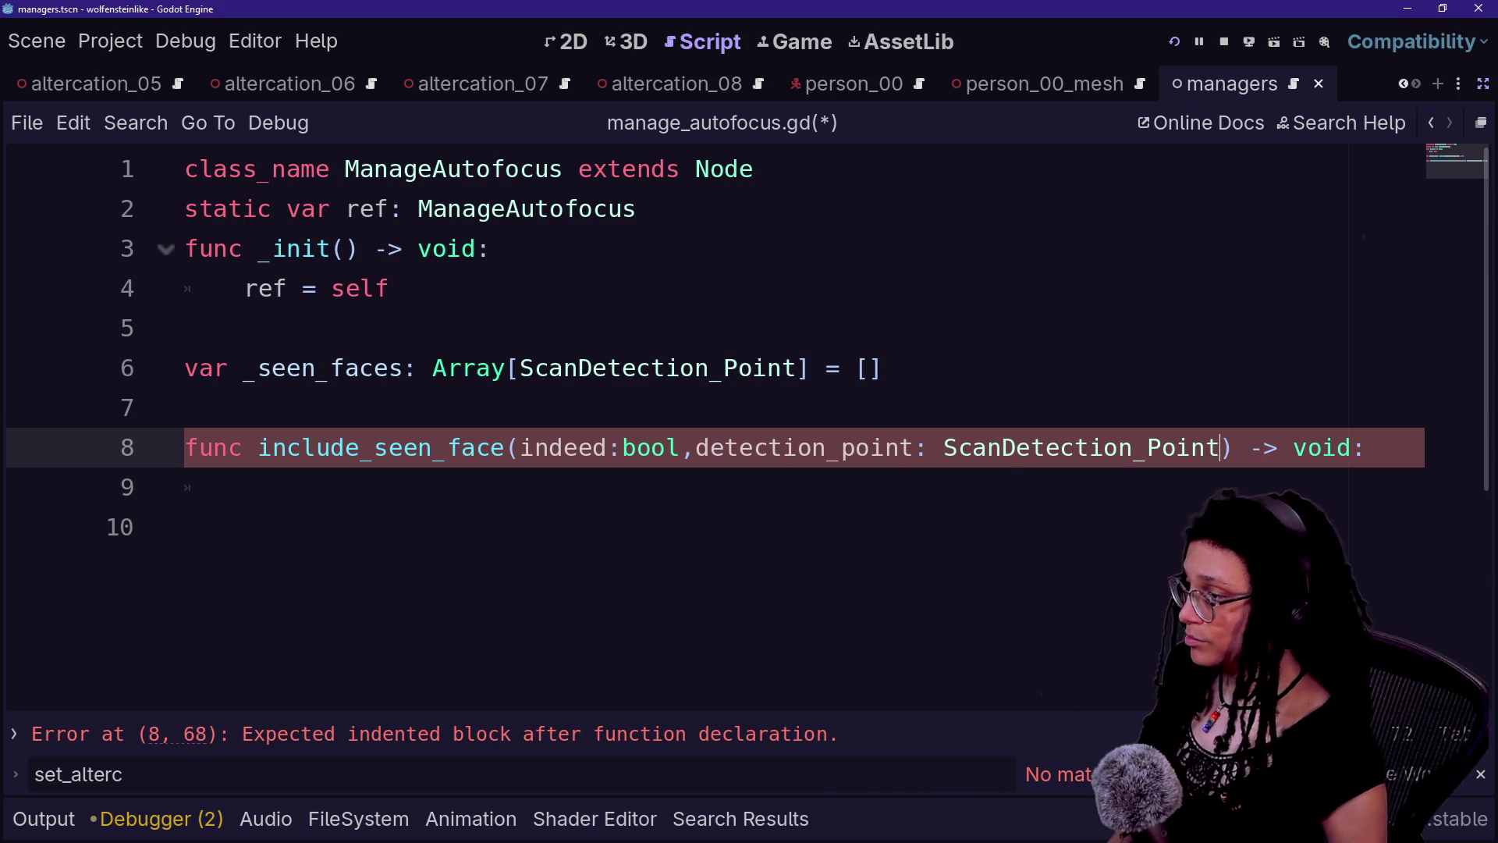
- Put indeed:bool and detection_point on separate lines and open a body line
click(695, 447)
key(Return)
click(506, 447)
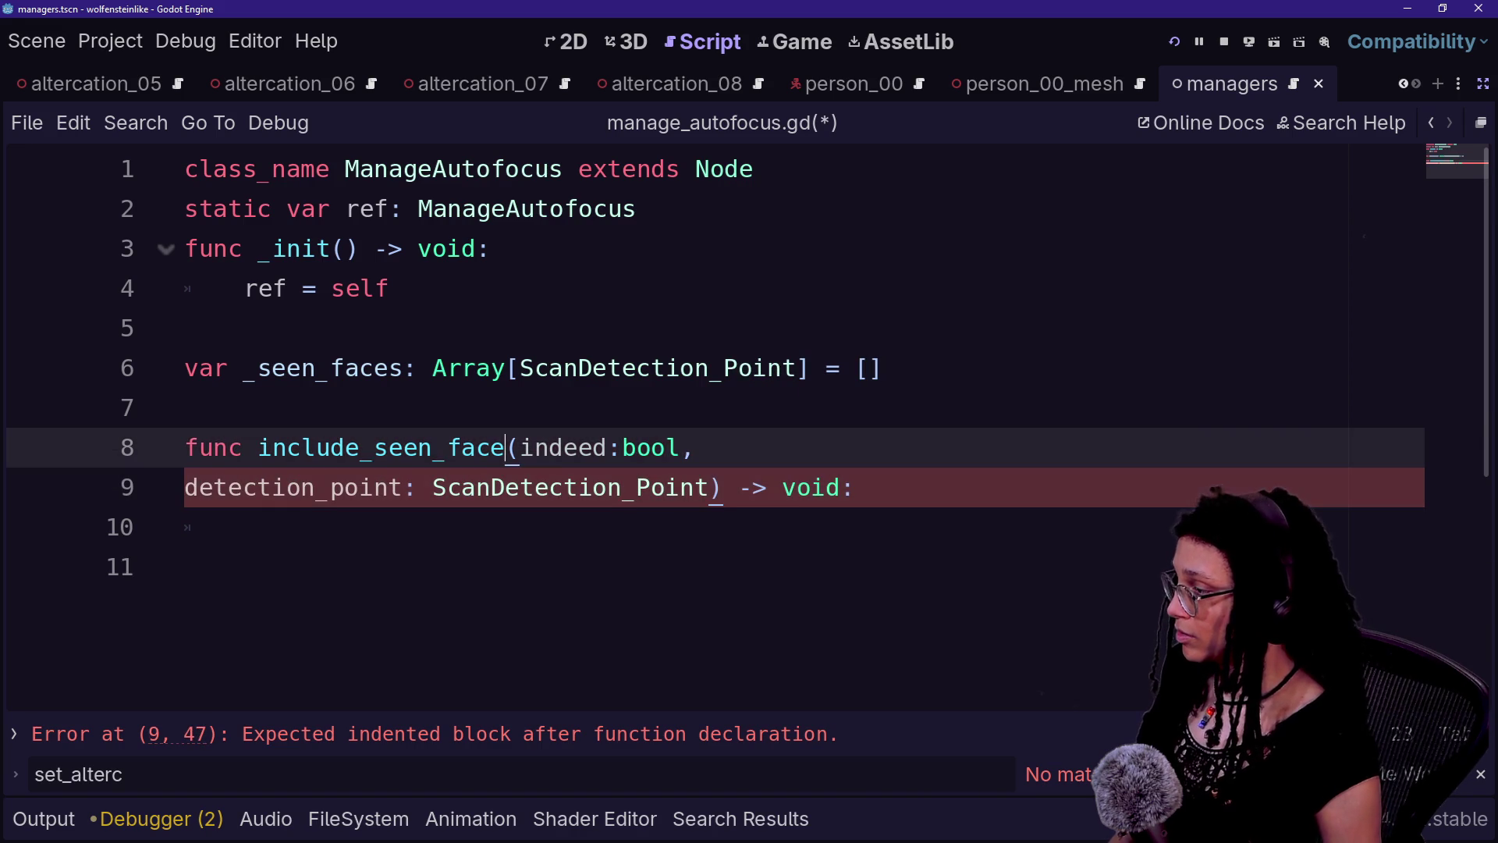
key(Return)
key(BackSpace)
click(856, 526)
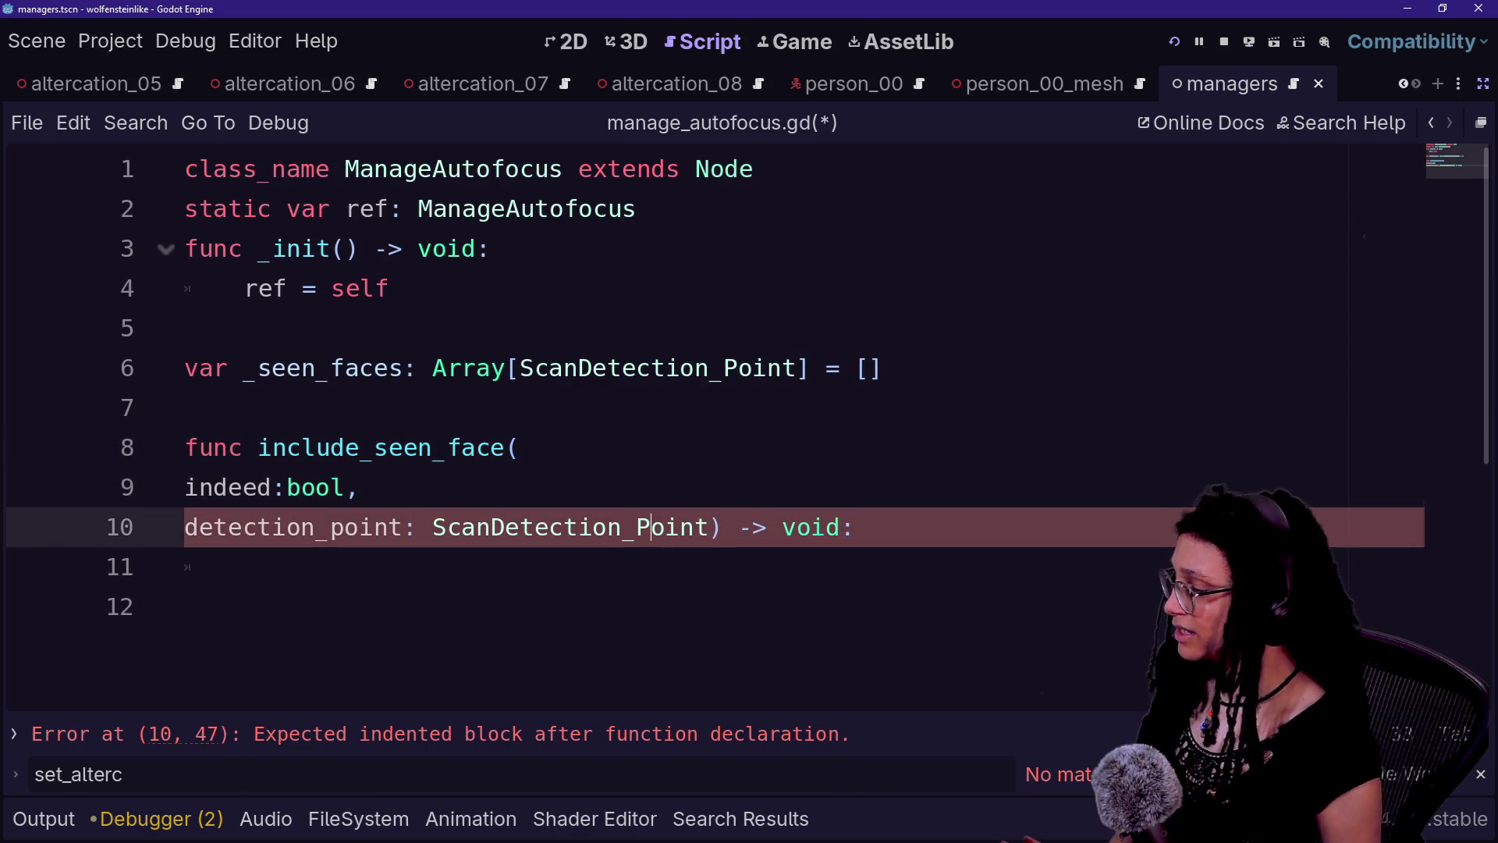
key(Return)
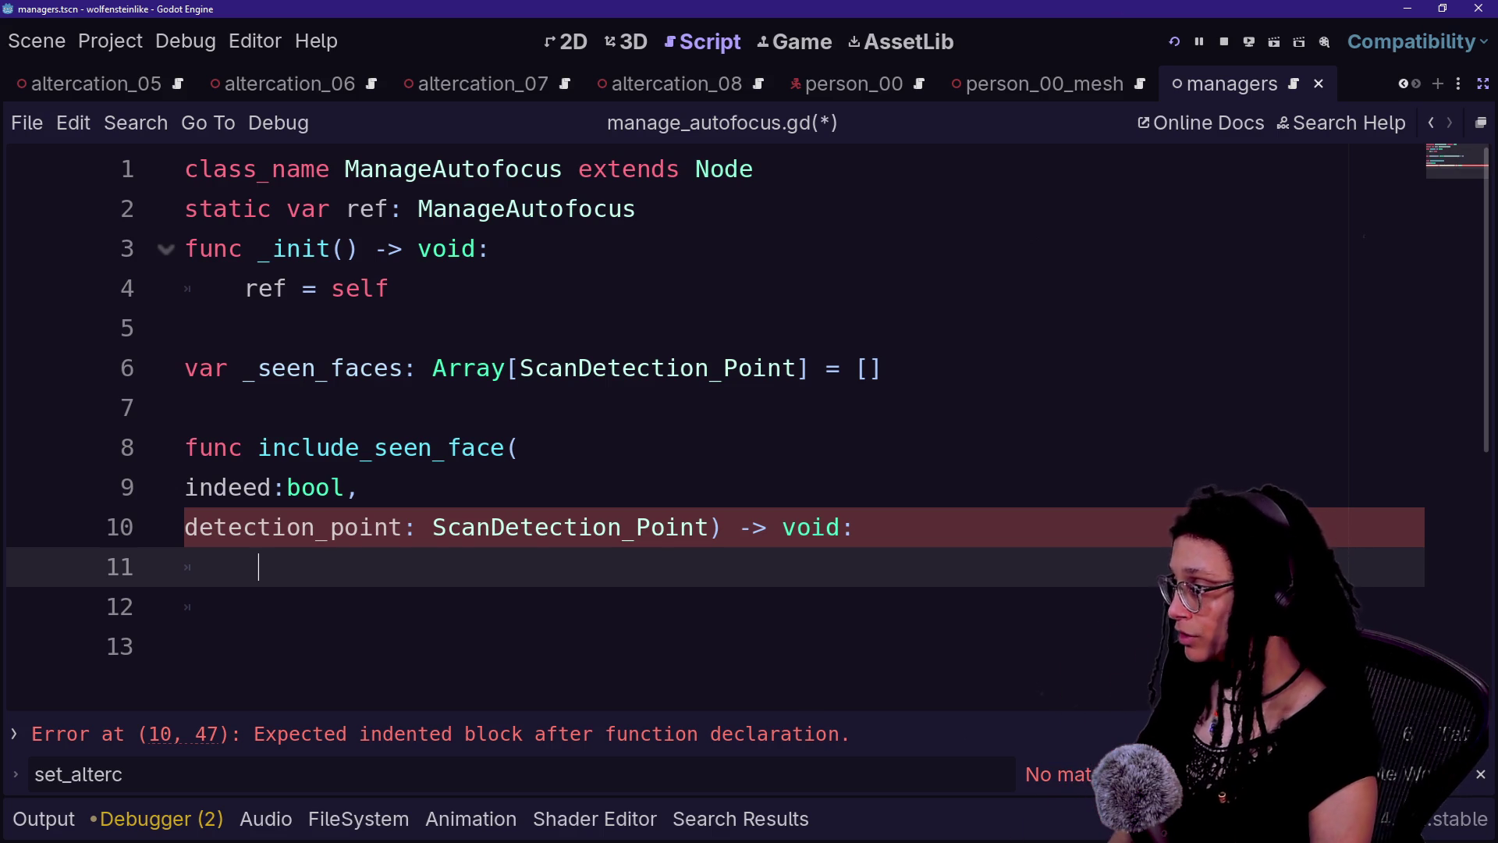
- Begin the body with if indeed: and fix the indentation before the if
text(_s)
key(BackSpace)
key(BackSpace)
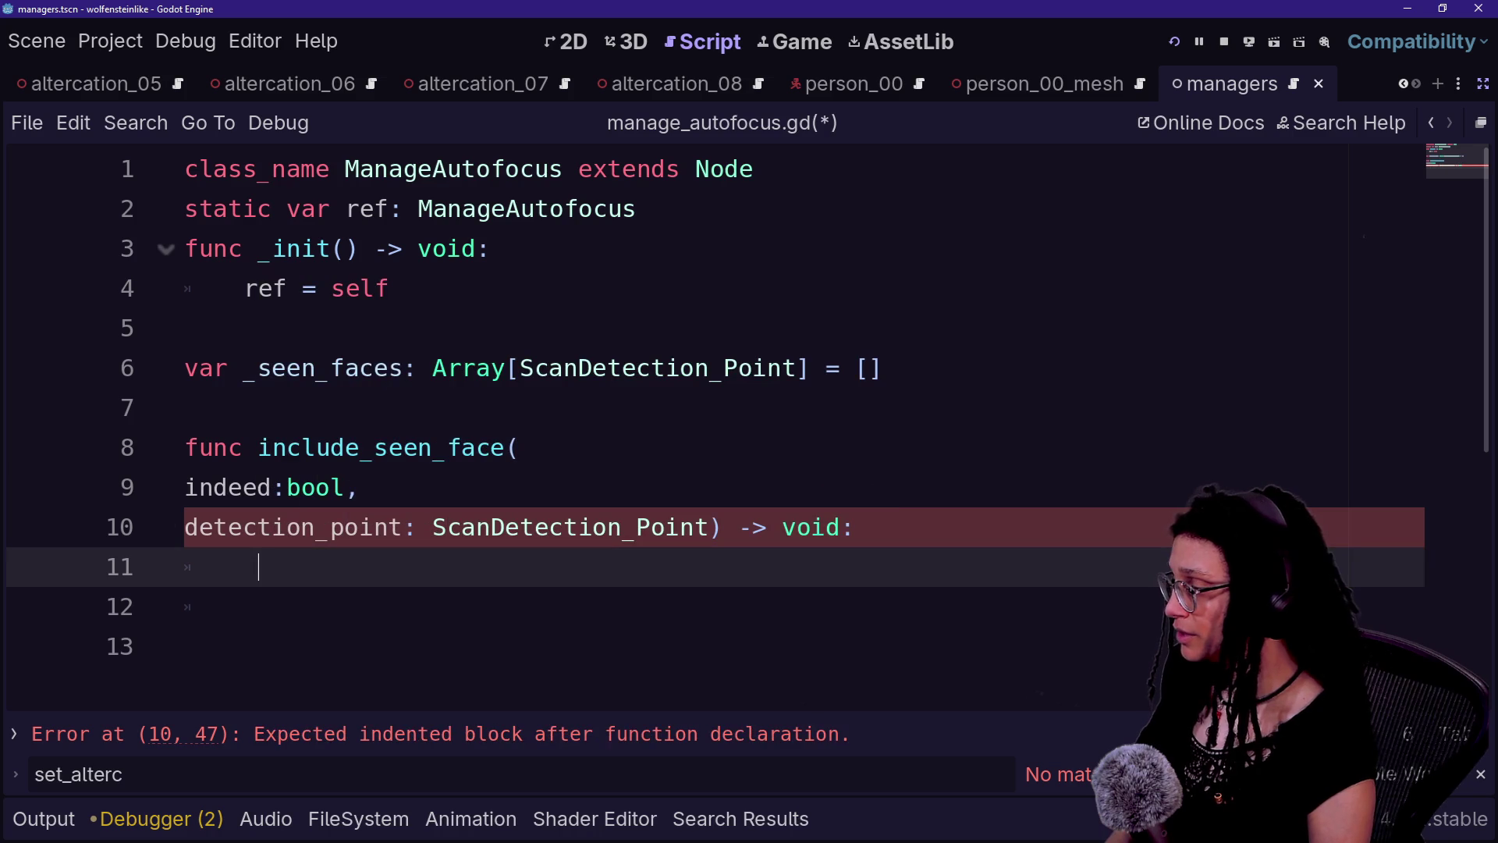
text(if )
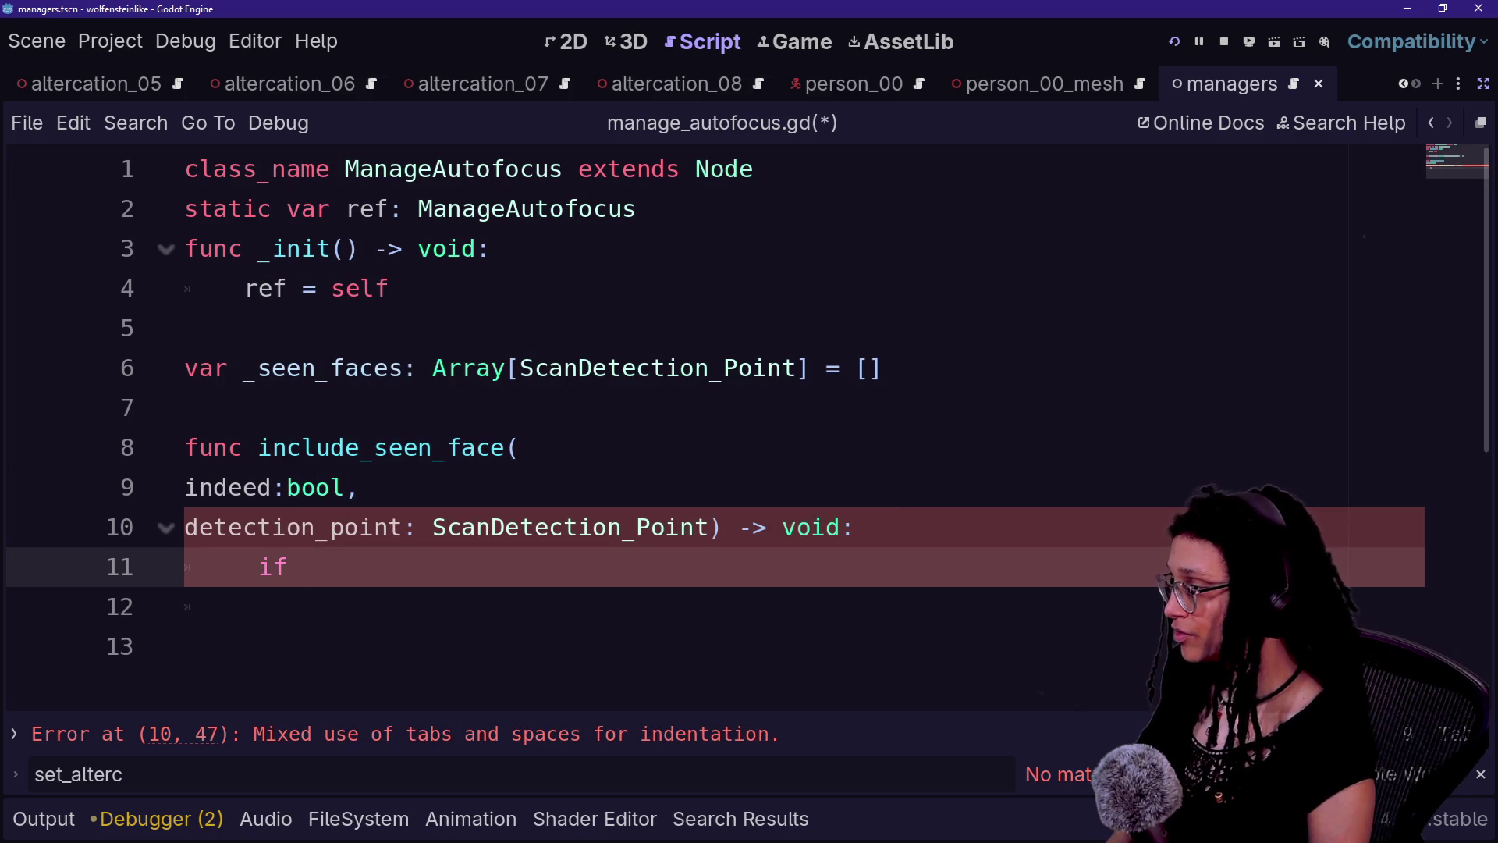
text(indeed:)
key(Return)
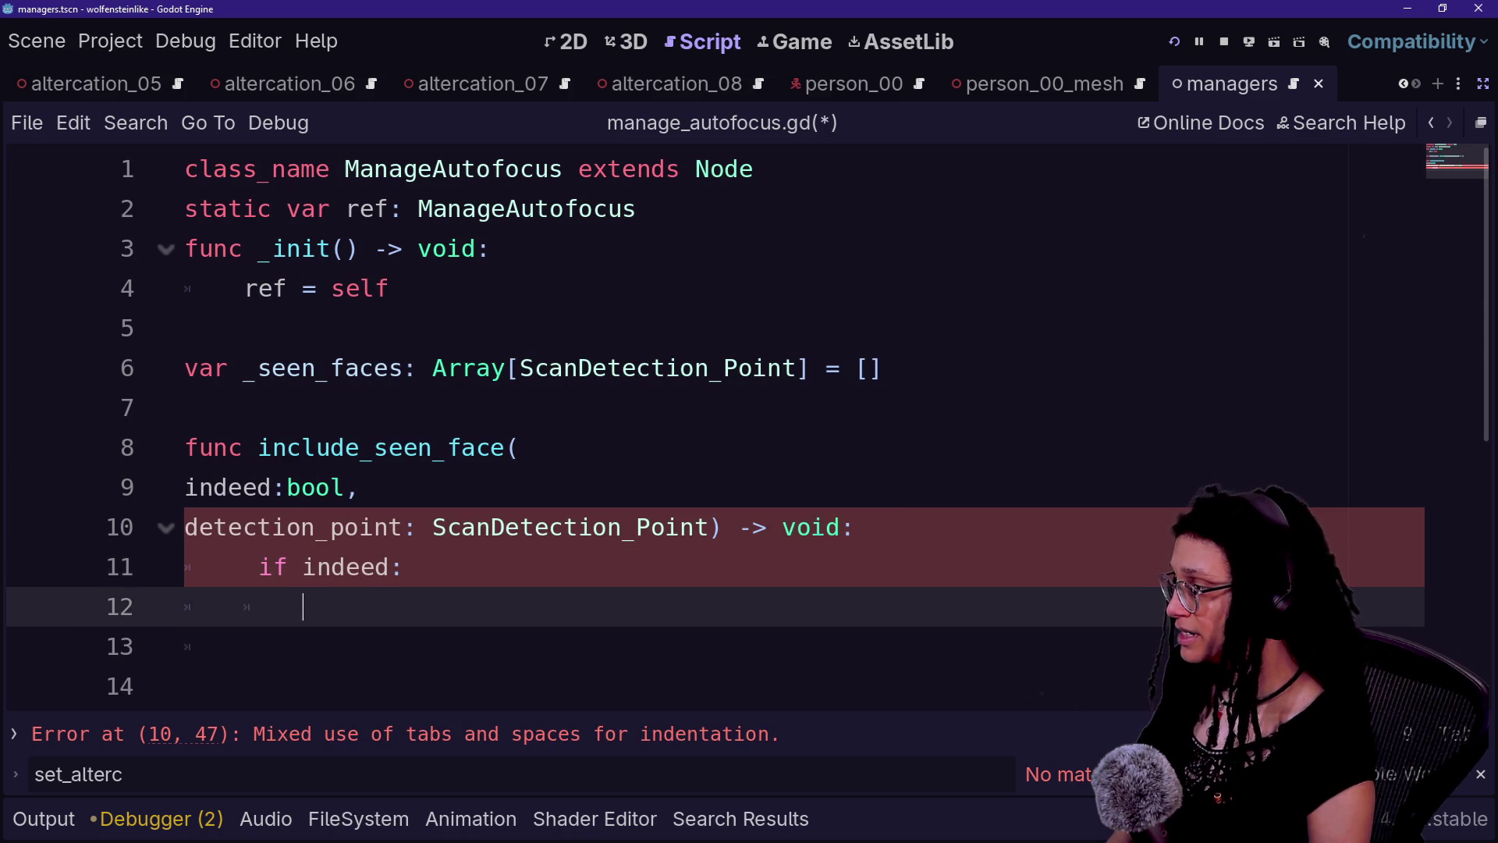
text(_)
key(ctrl+s)
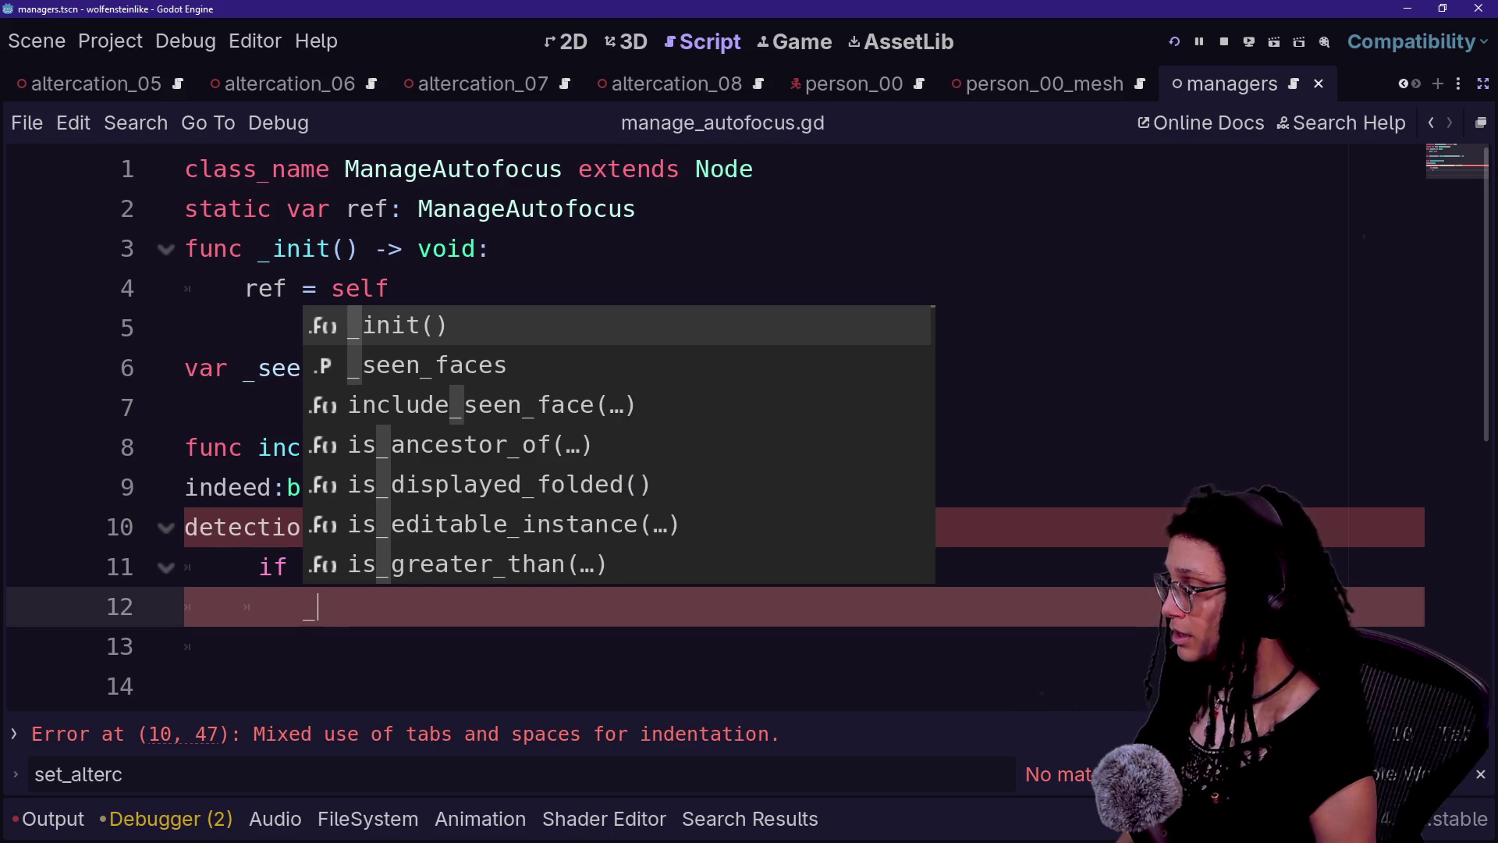
click(184, 686)
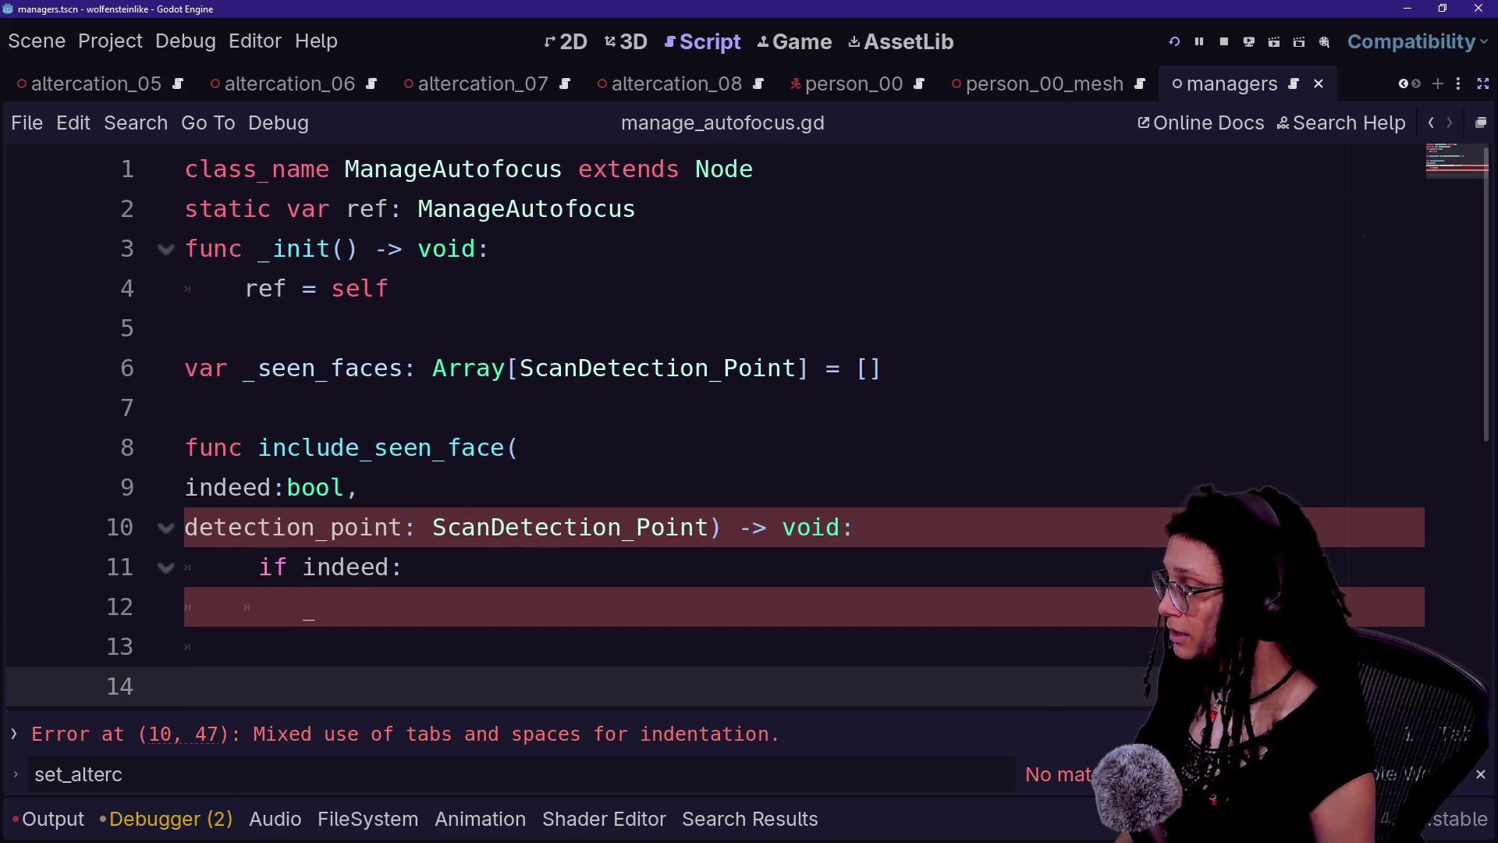
click(184, 527)
key(BackSpace)
key(ctrl+z)
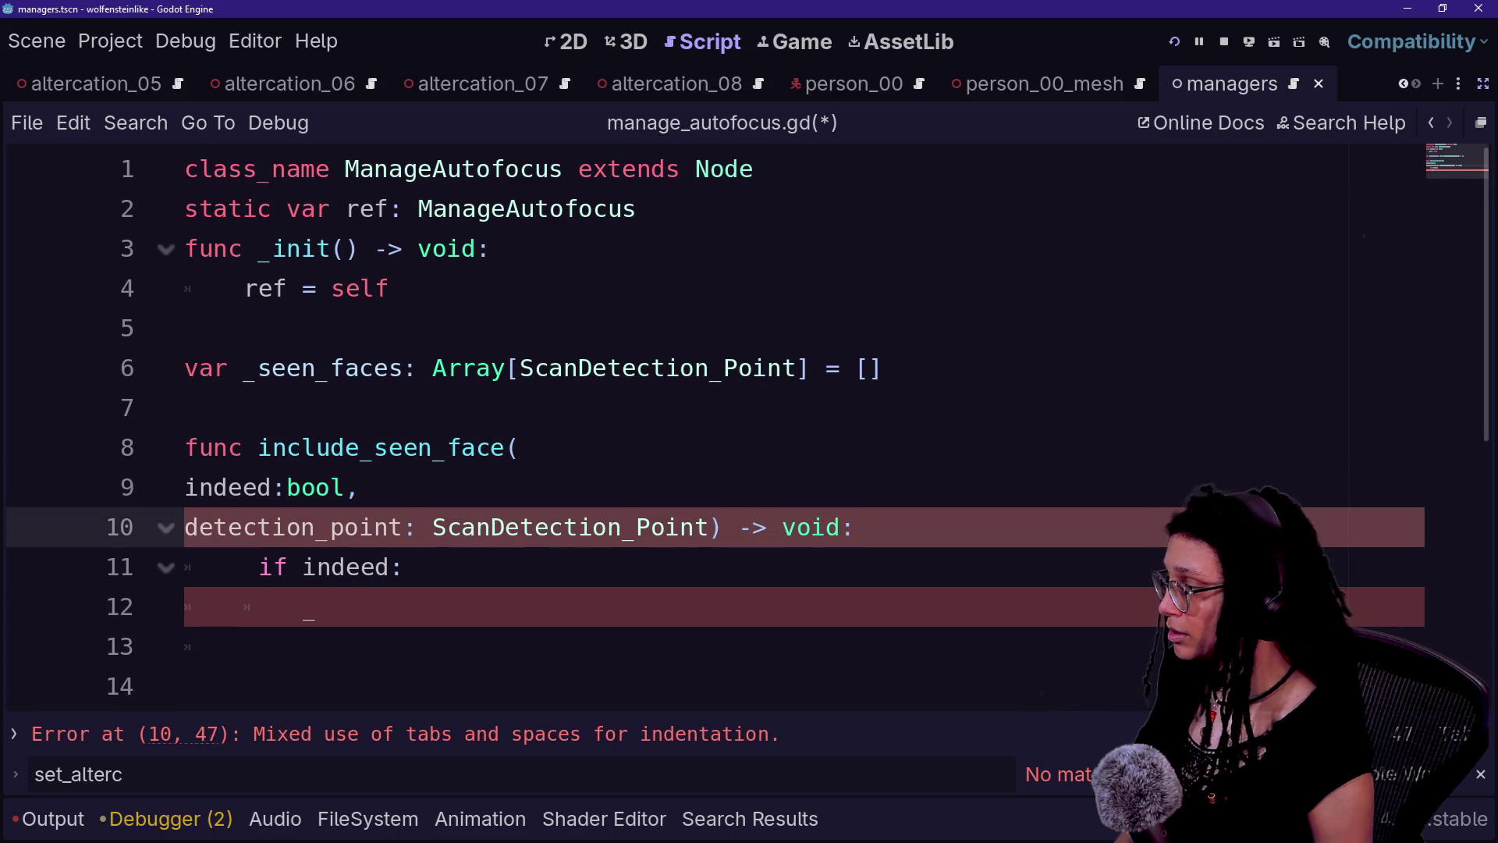
click(273, 566)
key(Left)
key(BackSpace)
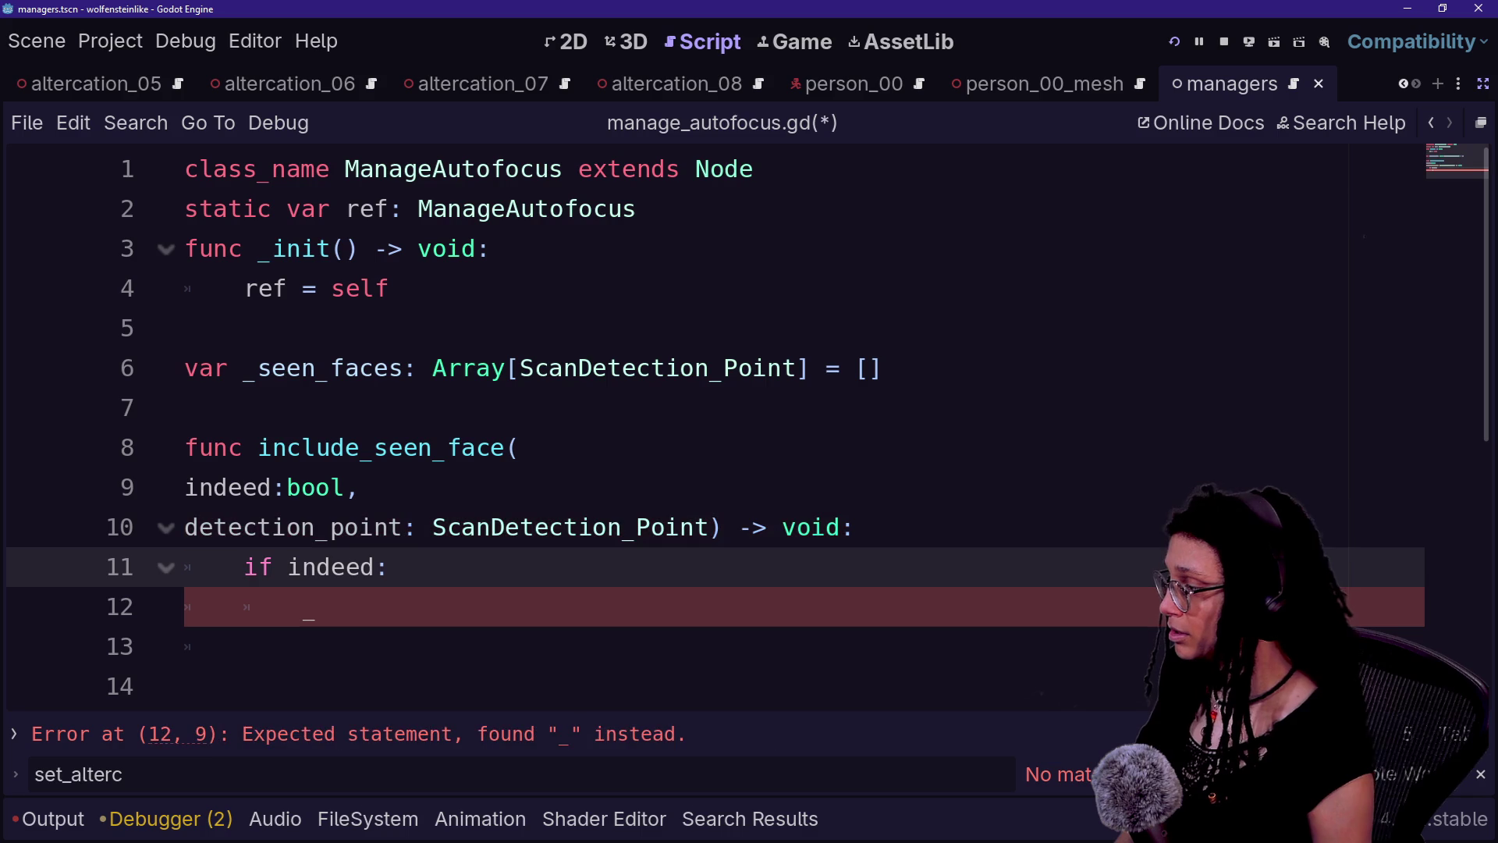
key(Return)
key(Delete)
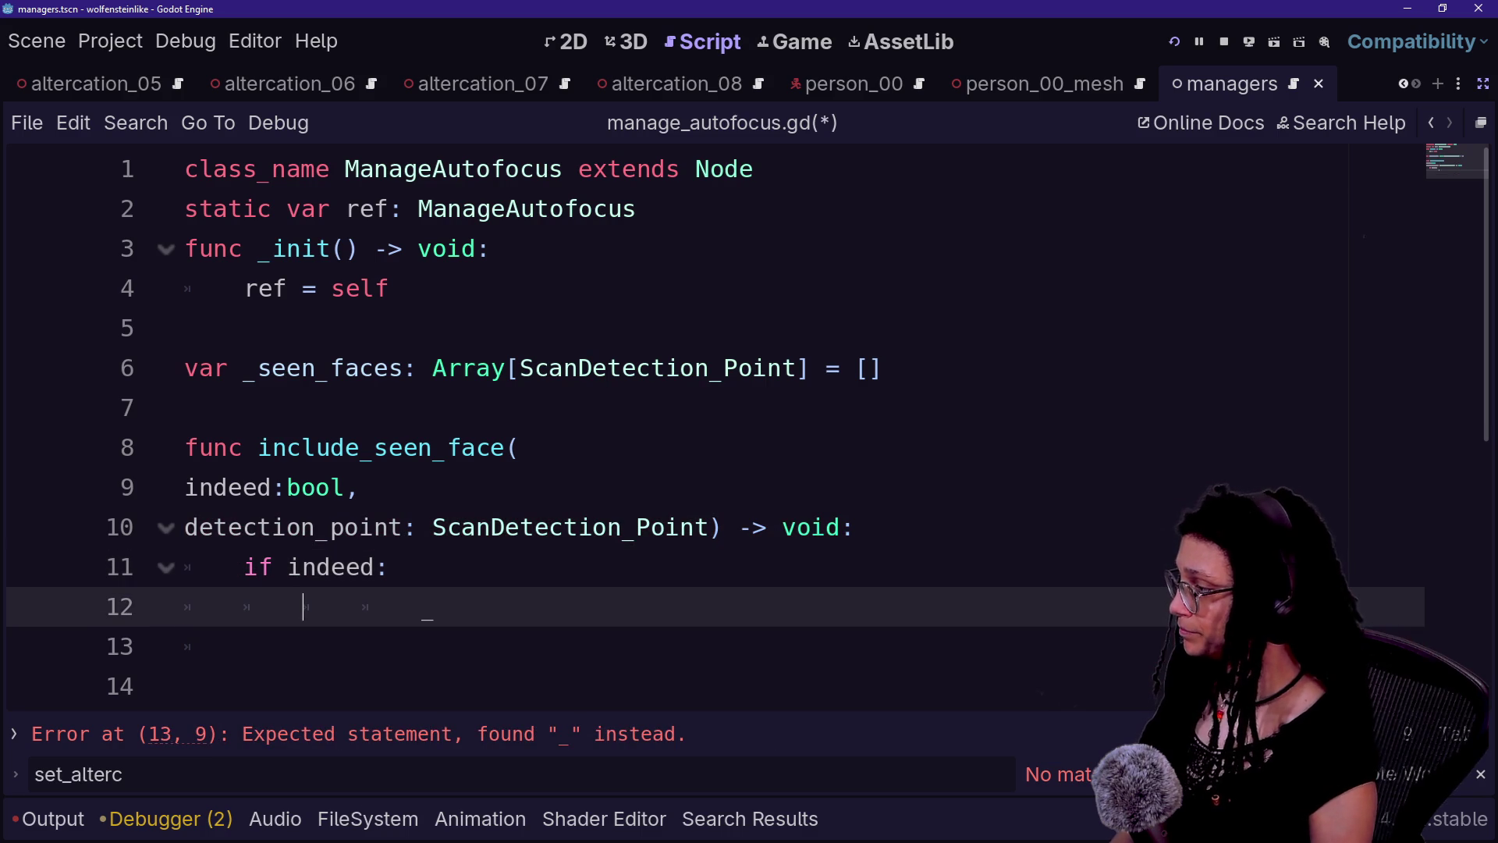
- Under if indeed, call _seen_faces.append(detection_point)
text(_)
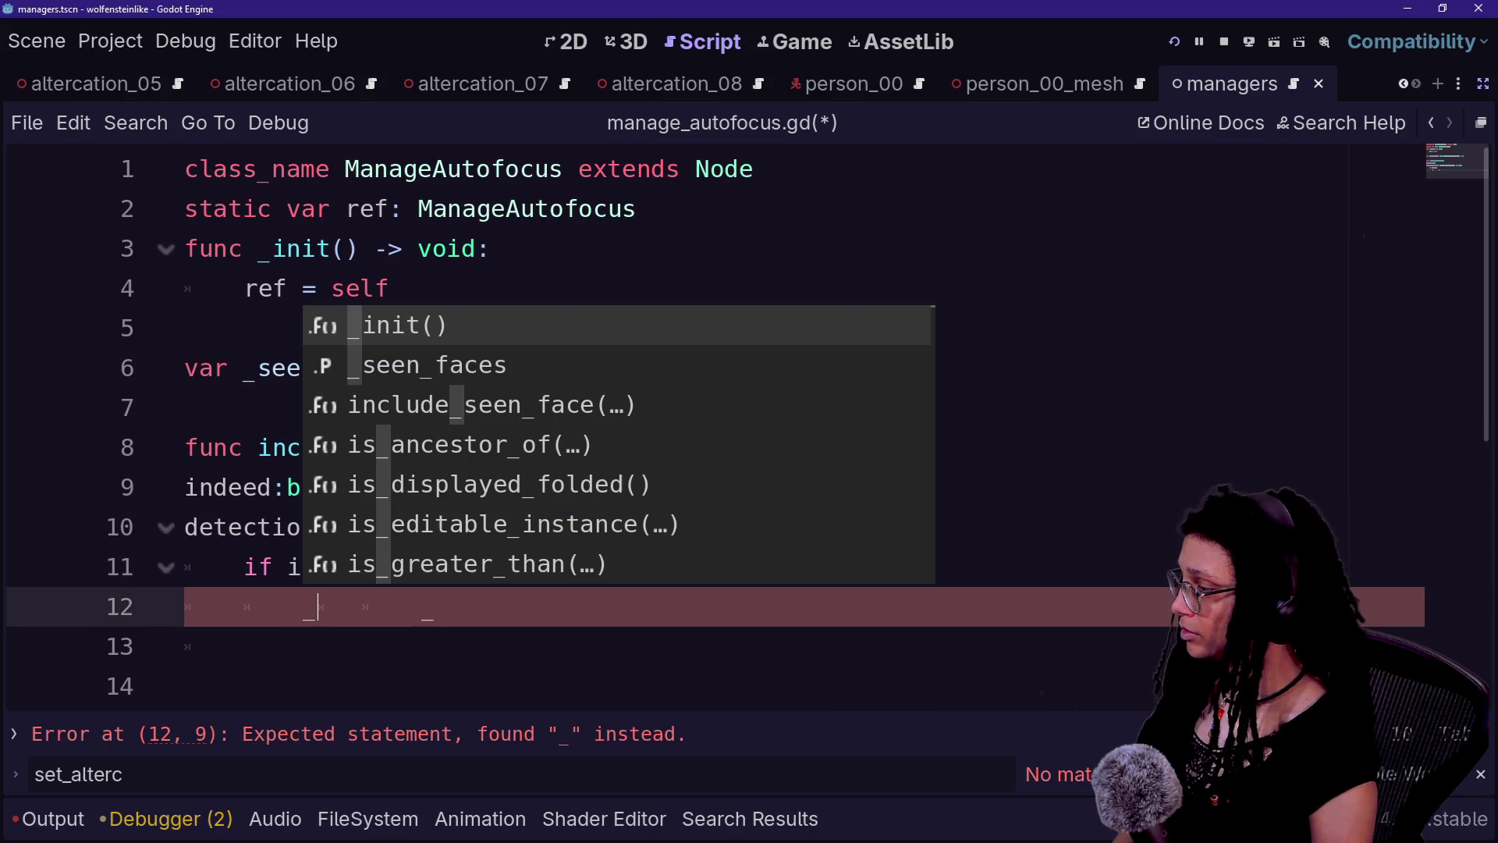
key(Down)
key(Return)
text(.append)
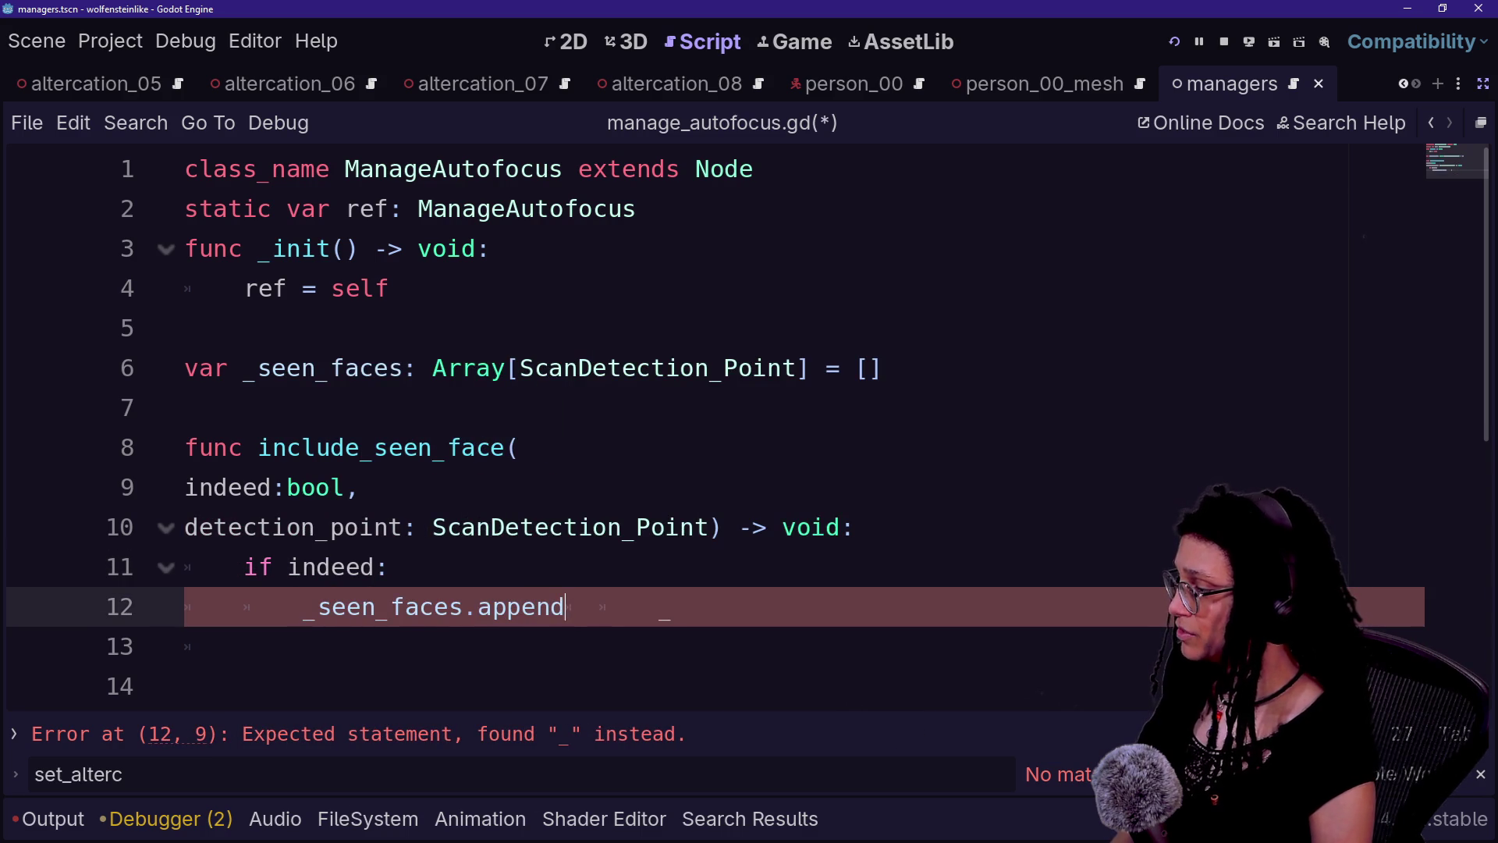
key(Return)
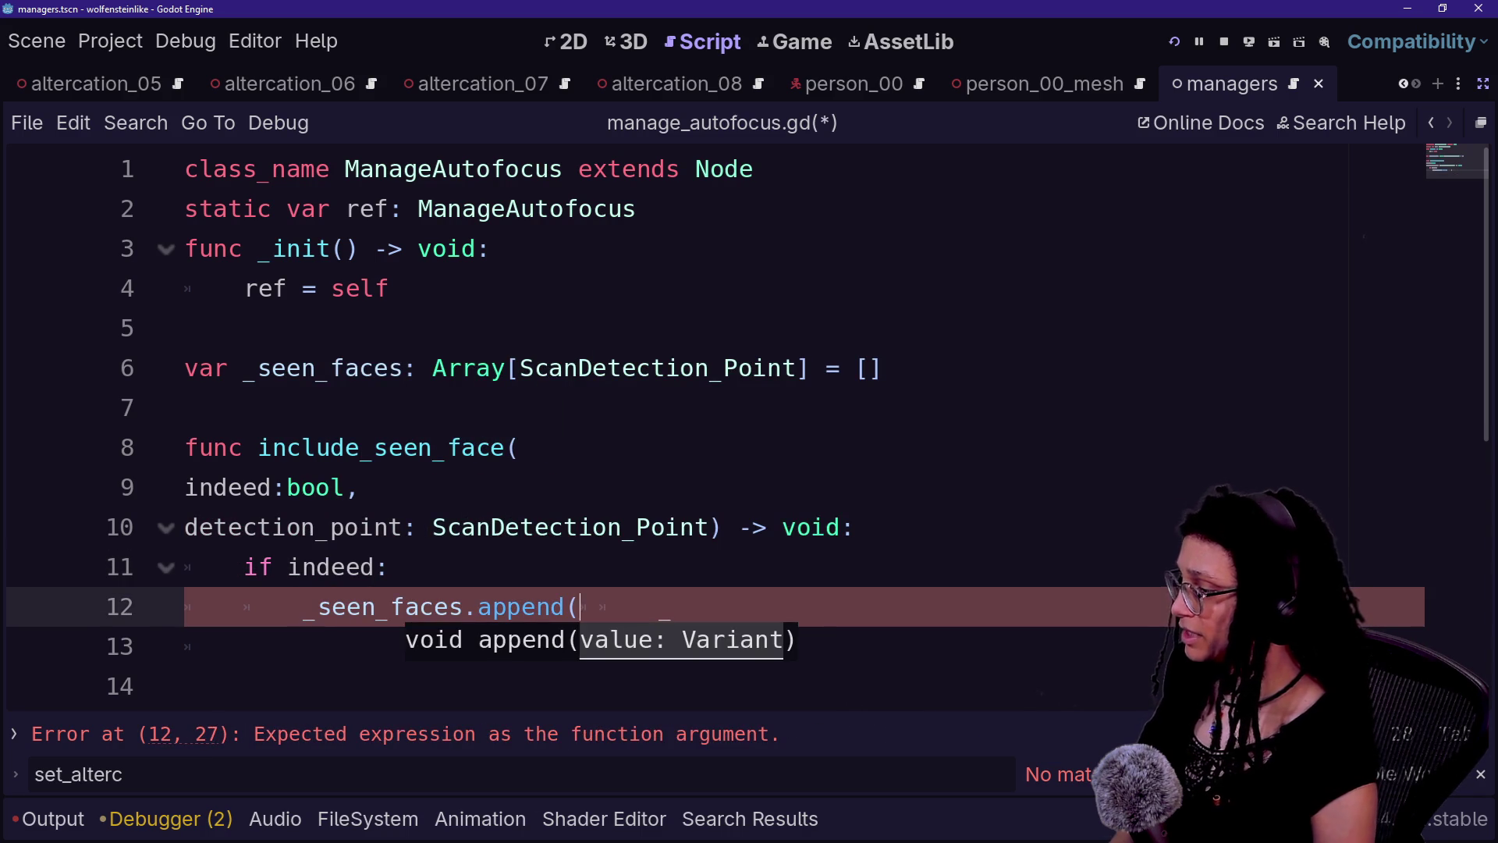
text(S)
key(BackSpace)
text(de)
key(Return)
text())
- Add an else branch calling _seen_faces.erase(detection_point) and save the script
key(Return)
key(BackSpace)
text(else:)
key(Return)
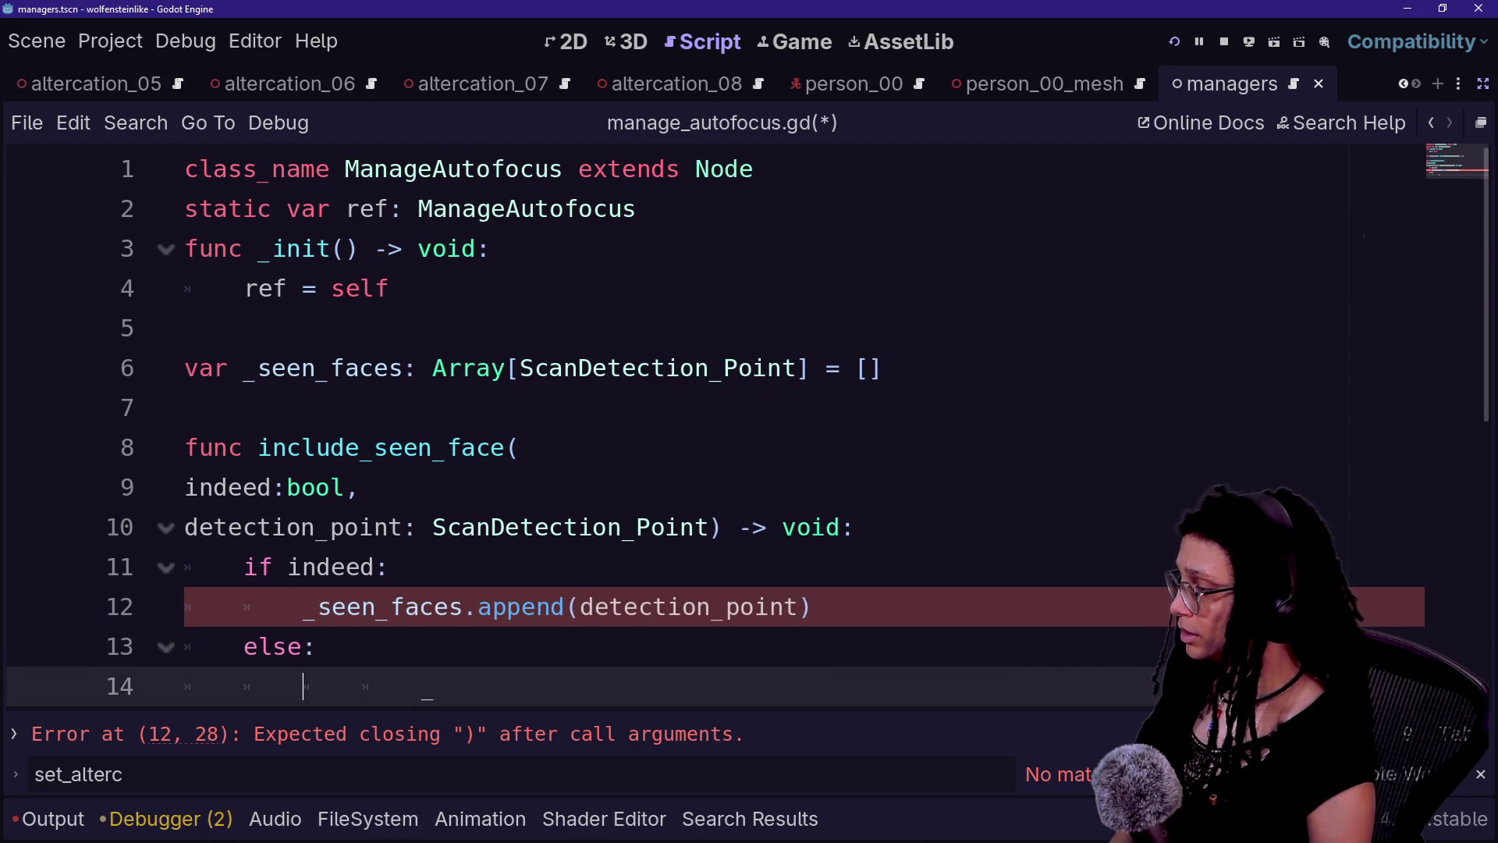
text(_seen)
key(Return)
text(.remove)
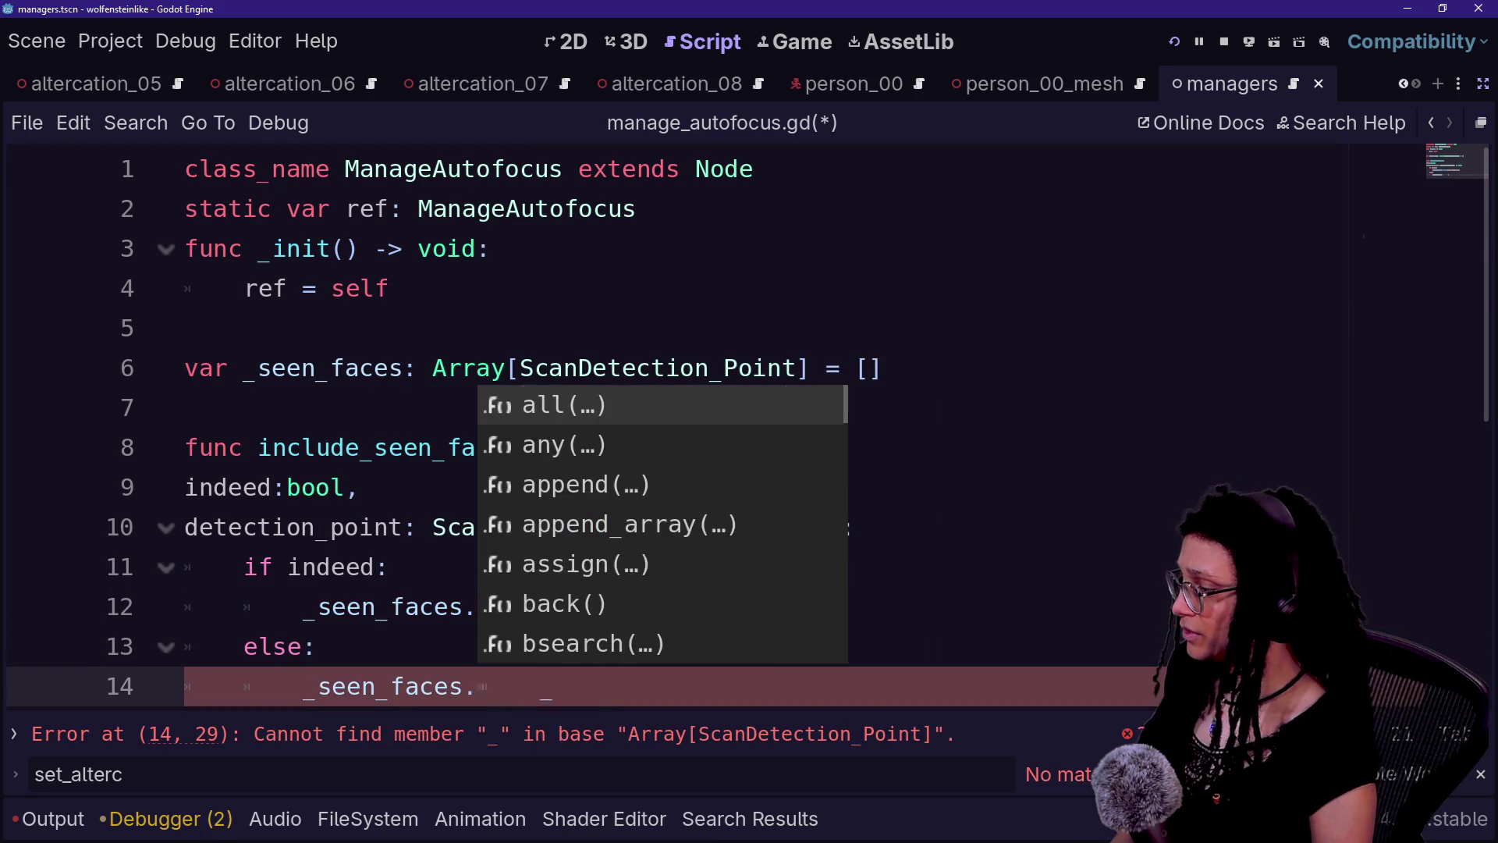
key(BackSpace)
key(BackSpace)
key(BackSpace)
key(BackSpace)
text(er)
key(Return)
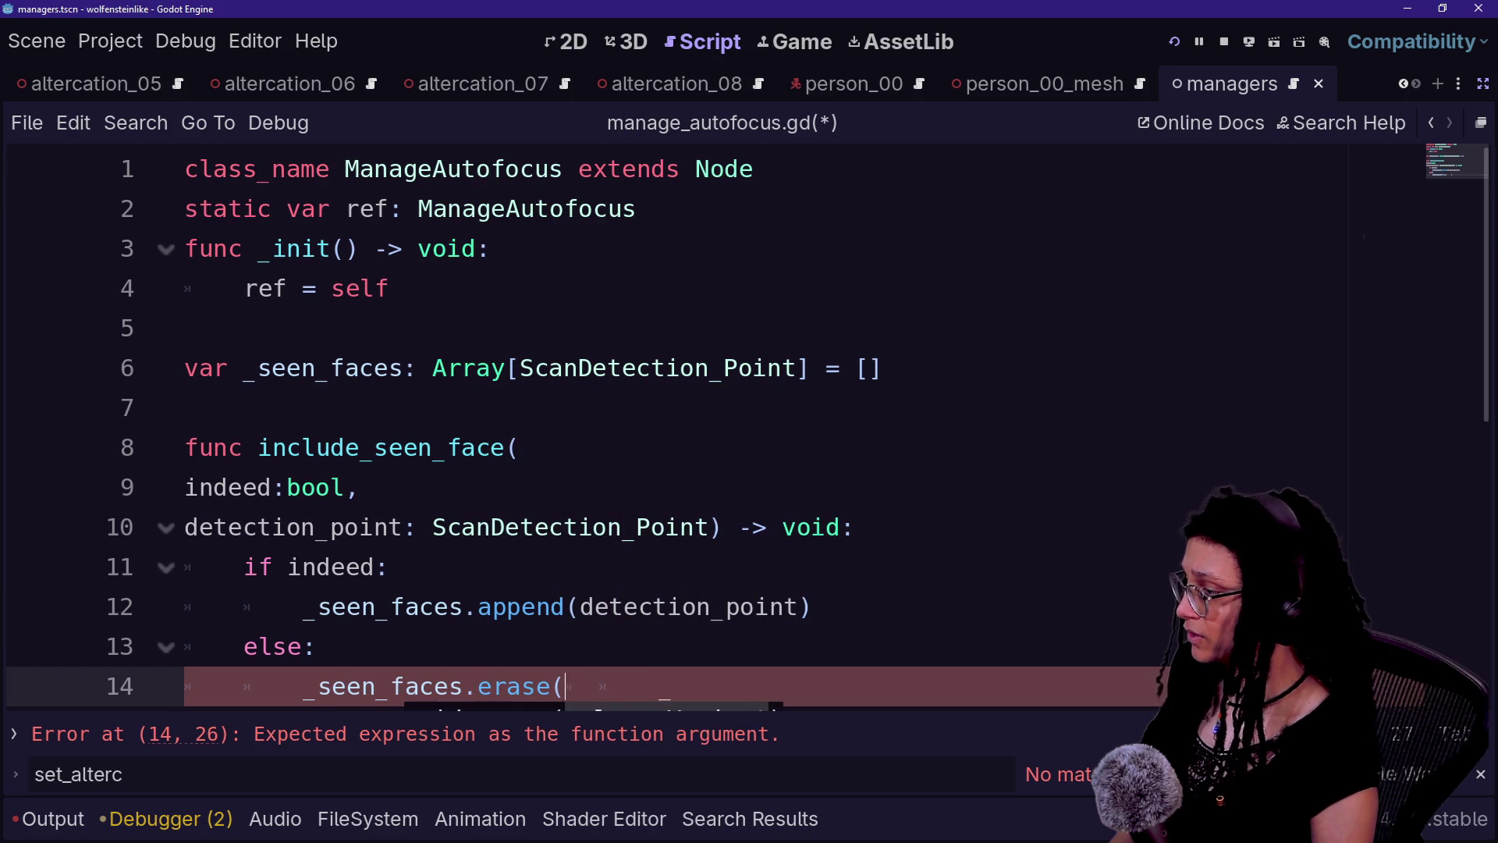
key(BackSpace)
text(de)
key(BackSpace)
key(BackSpace)
text(de)
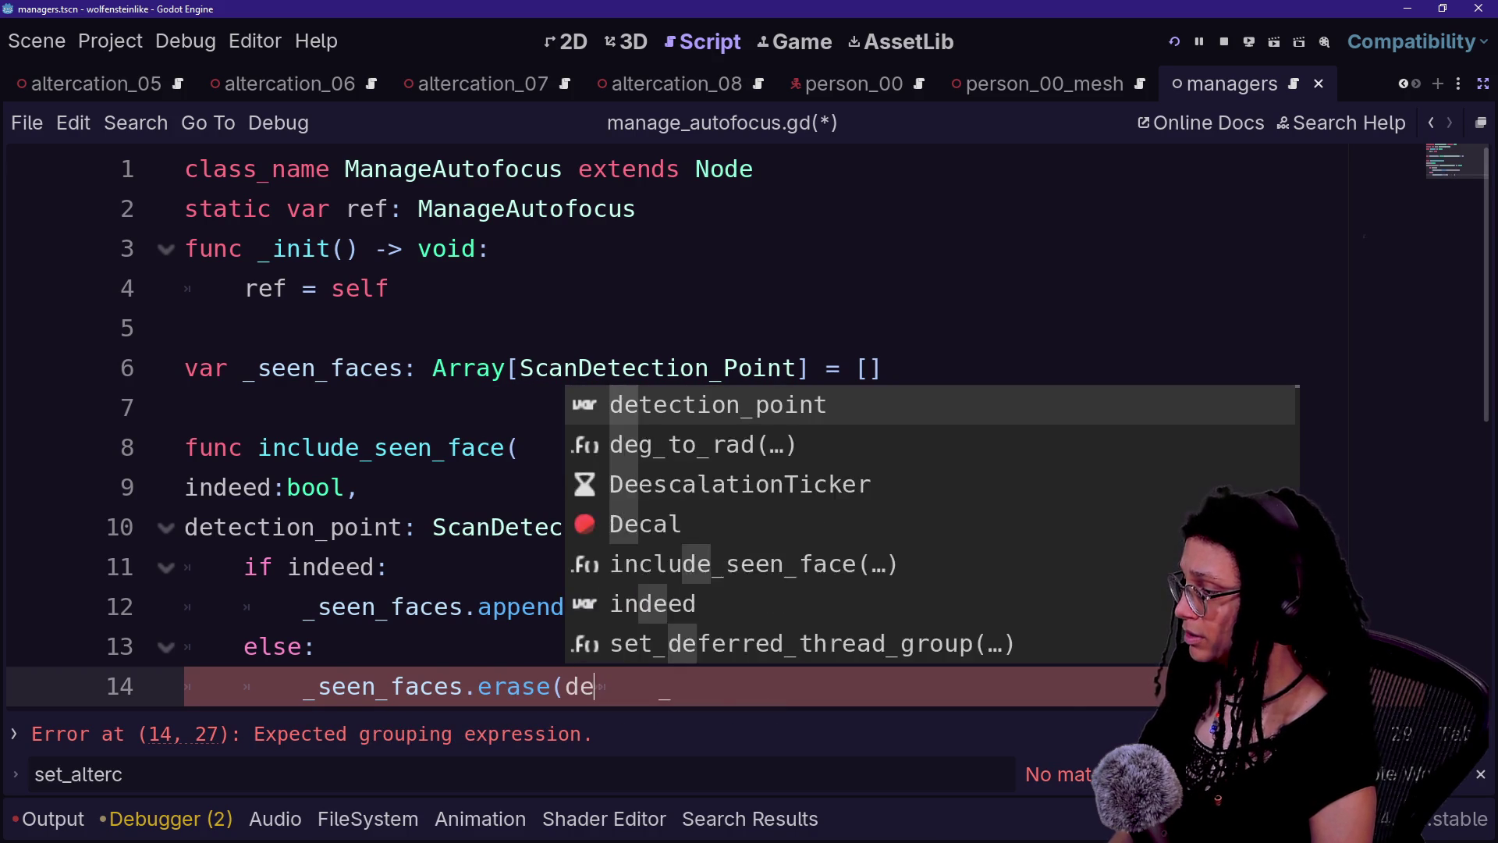
text(tection_point))
scroll(747, 426, down, 1)
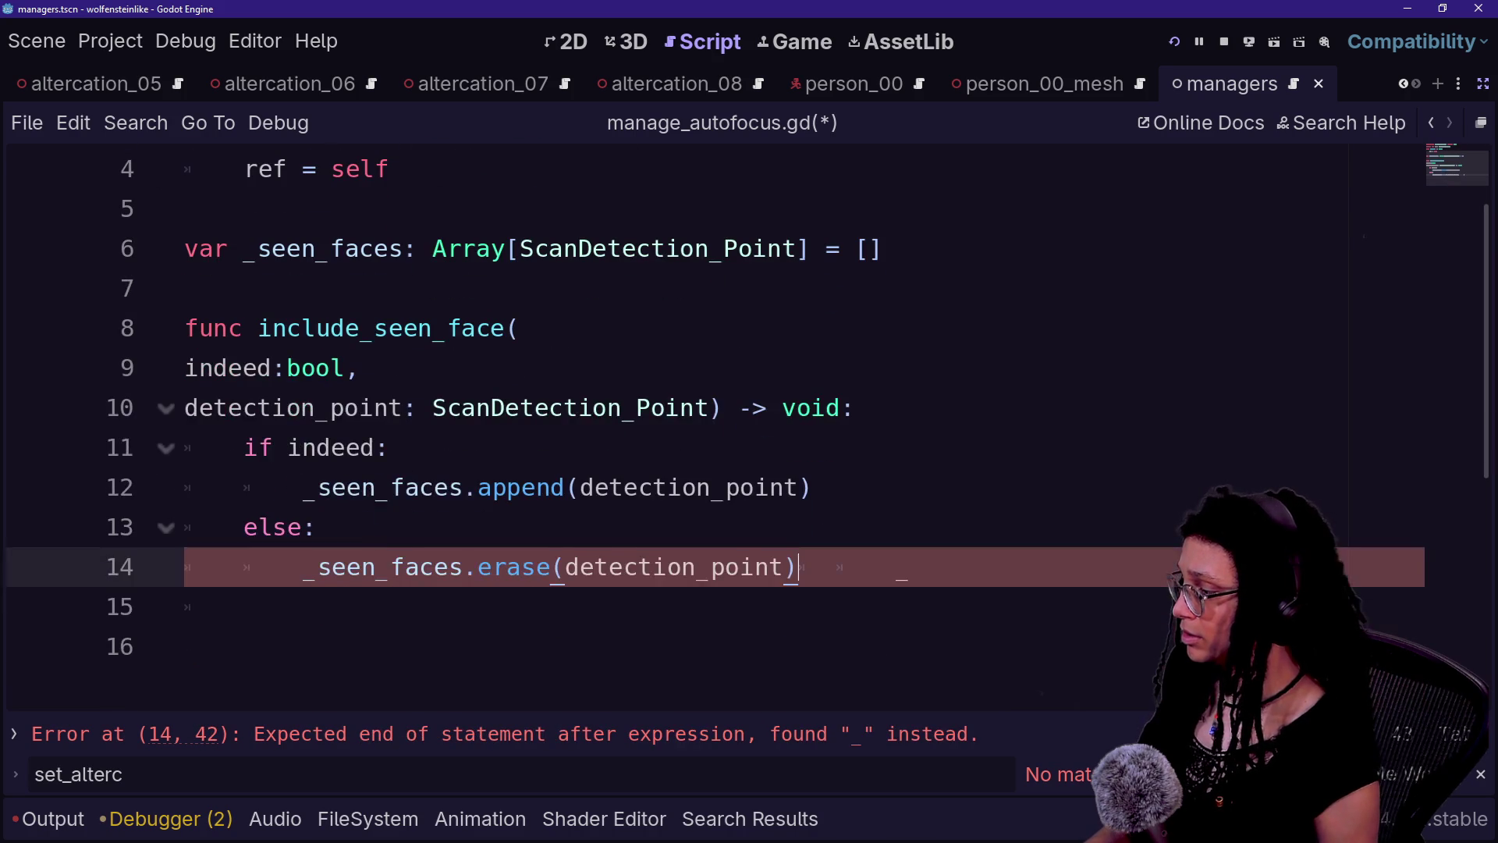
key(Up)
click(909, 567)
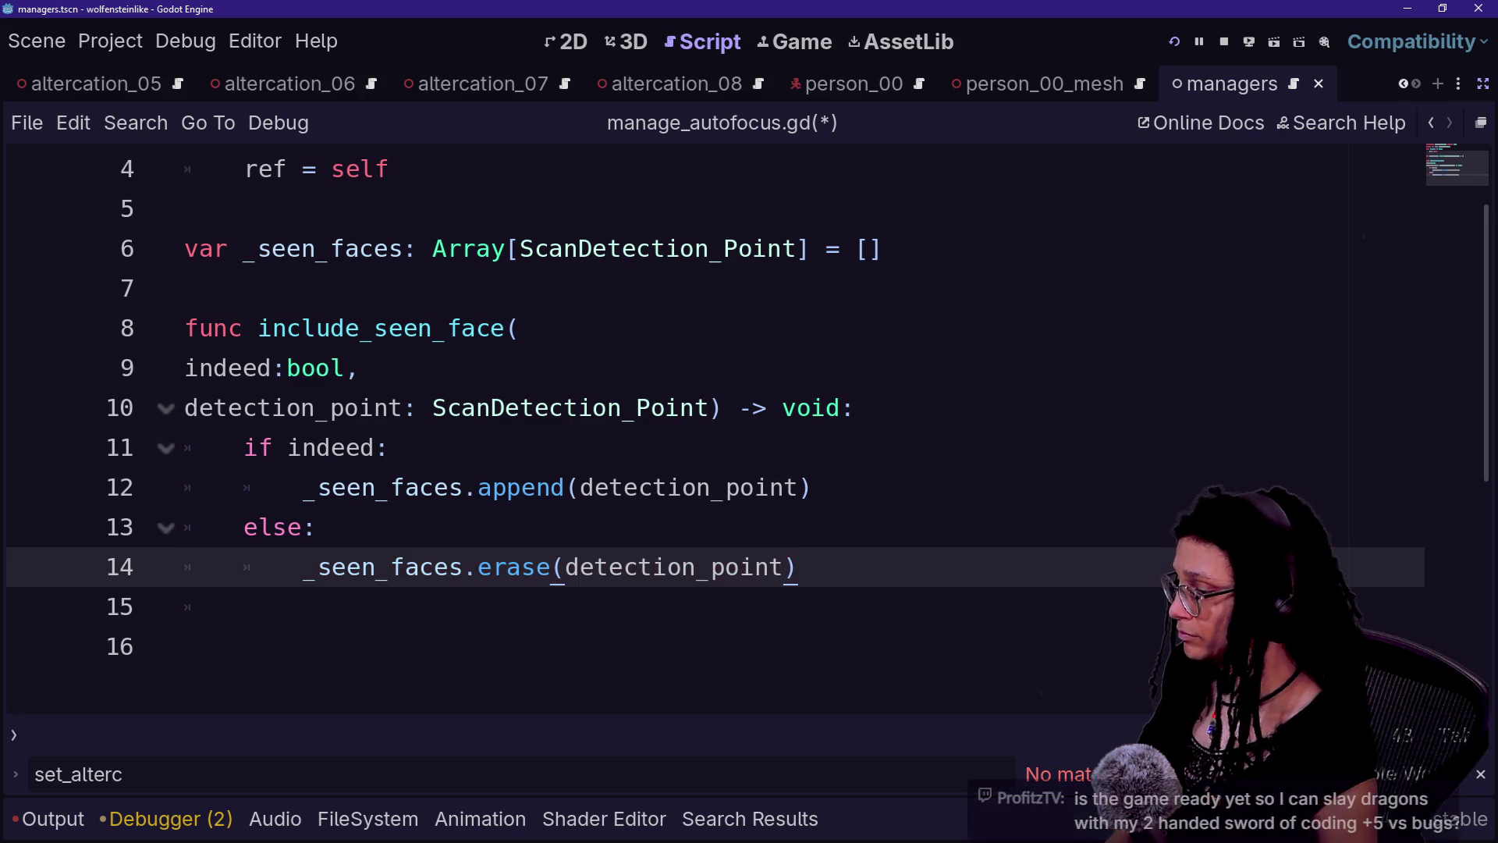
click(782, 407)
key(ctrl+s)
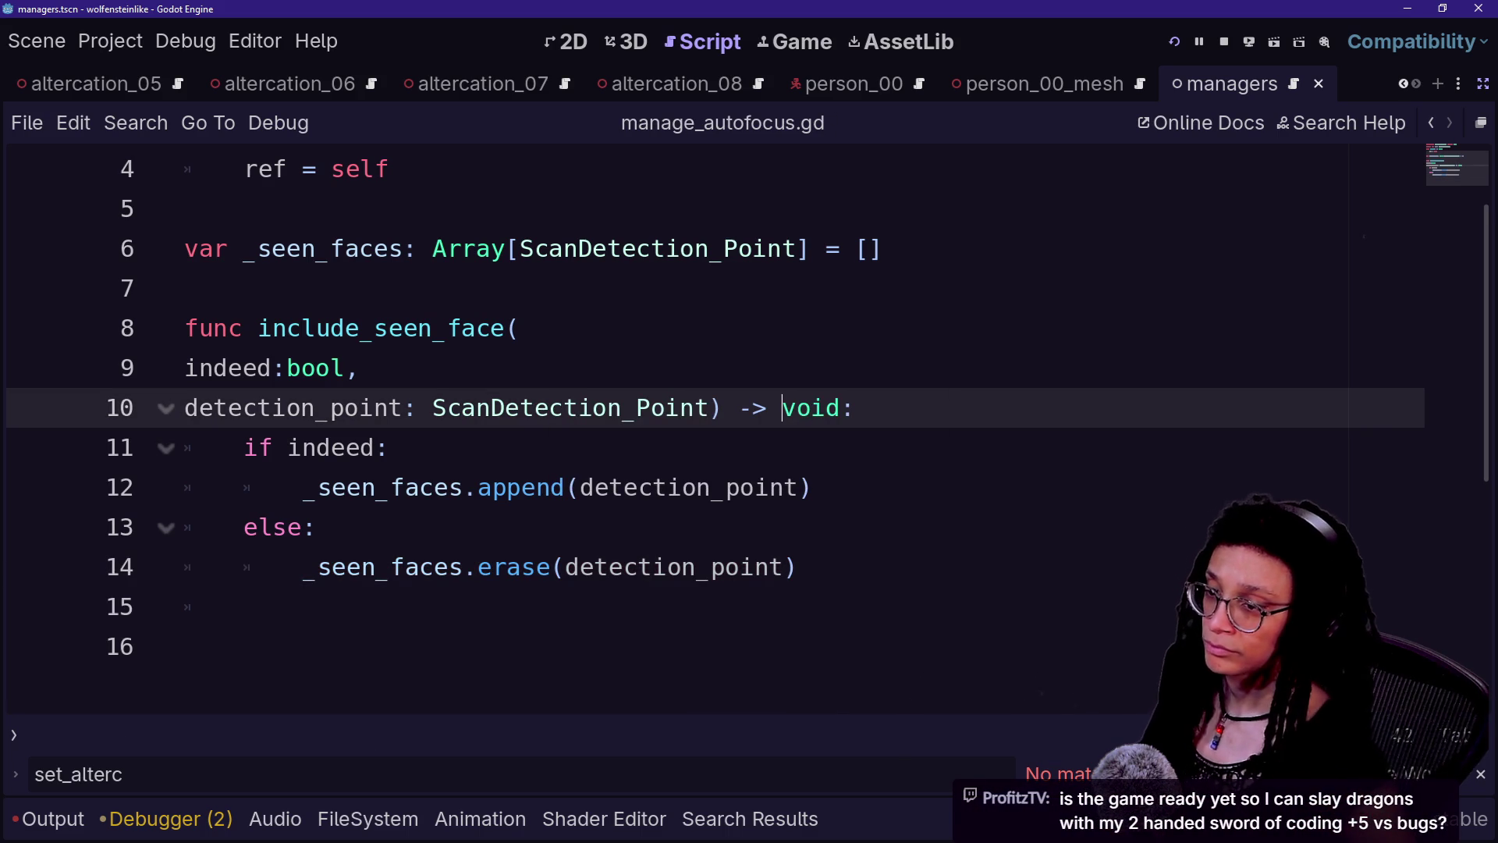